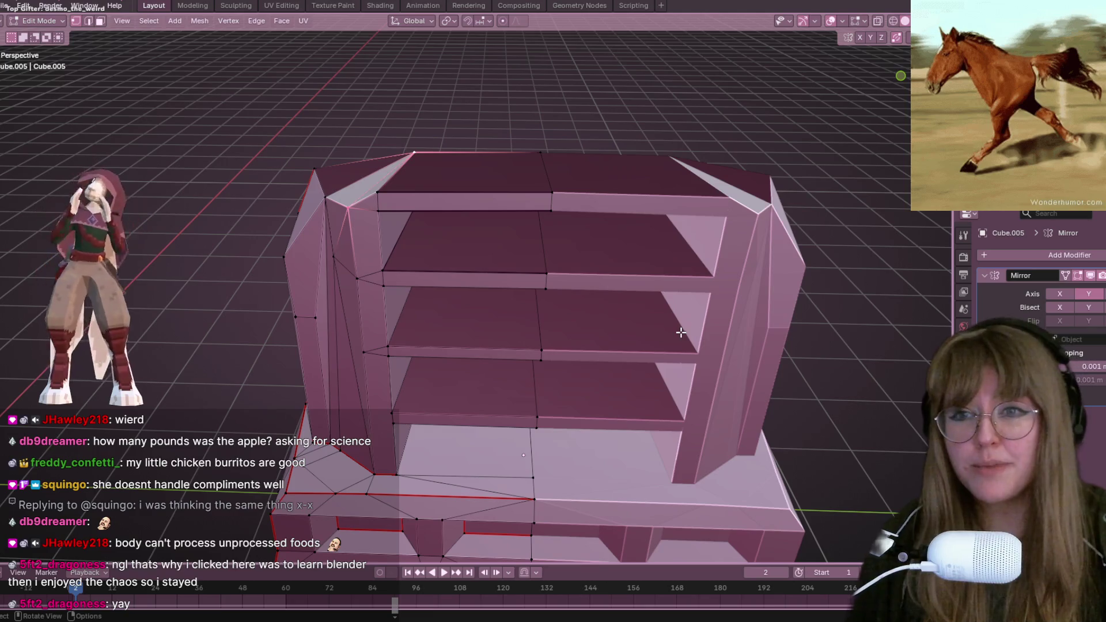
Step: Orbit around the shelf mesh and view the bookcase from the side to prepare a box selection
{"action": "mouse_move", "coordinate": [803, 193]}
{"action": "middle_mouse_down"}
{"action": "mouse_move", "coordinate": [523, 150]}
{"action": "mouse_move", "coordinate": [403, 219]}
{"action": "mouse_move", "coordinate": [302, 254]}
{"action": "mouse_move", "coordinate": [511, 125]}
{"action": "mouse_move", "coordinate": [669, 164]}
{"action": "mouse_move", "coordinate": [553, 153]}
{"action": "mouse_move", "coordinate": [566, 207]}
{"action": "mouse_move", "coordinate": [536, 145]}
{"action": "mouse_move", "coordinate": [593, 173]}
{"action": "mouse_move", "coordinate": [657, 145]}
{"action": "mouse_move", "coordinate": [689, 153]}
{"action": "mouse_move", "coordinate": [582, 153]}
{"action": "mouse_move", "coordinate": [573, 208]}
{"action": "mouse_move", "coordinate": [492, 120]}
{"action": "middle_mouse_up"}
{"action": "key", "text": "g"}
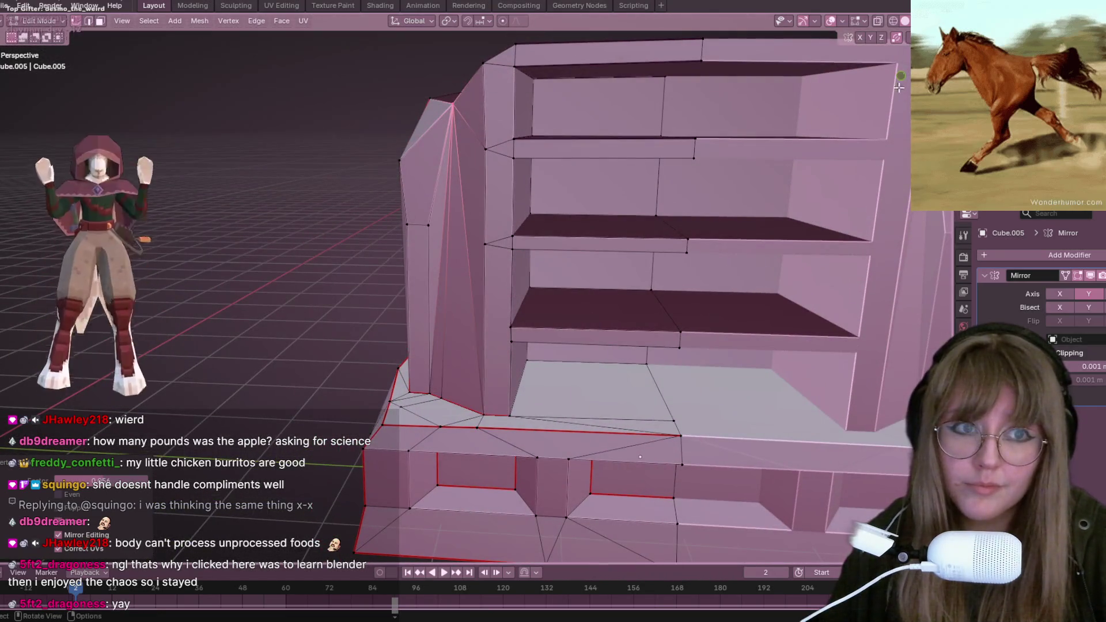
{"action": "key", "text": "KP_3"}
{"action": "key", "text": "b"}
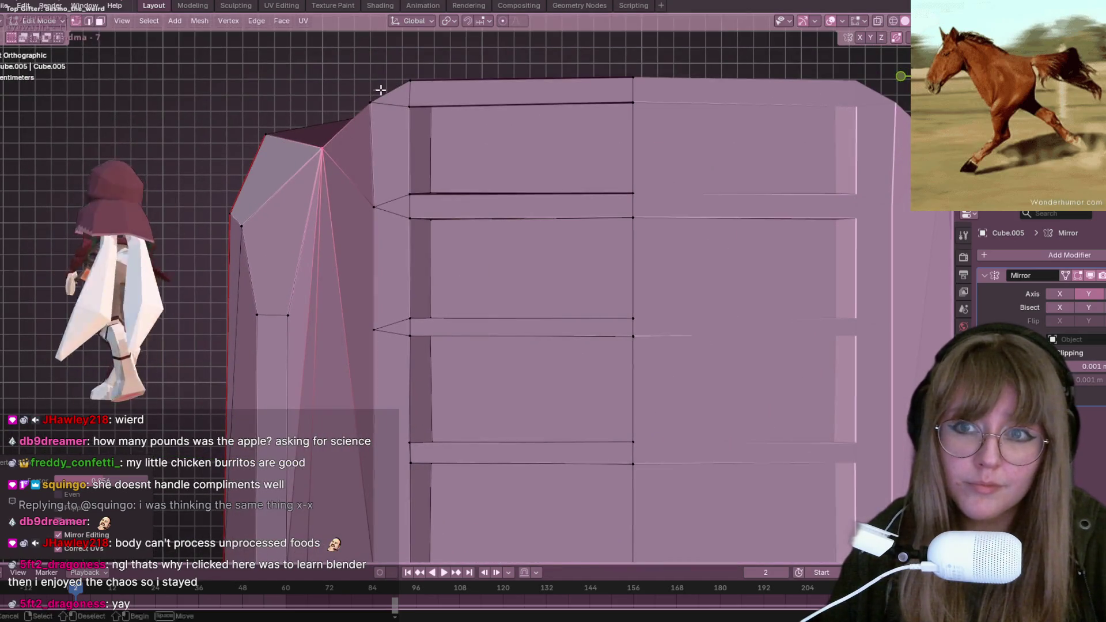
{"action": "mouse_move", "coordinate": [375, 116]}
{"action": "middle_mouse_down"}
{"action": "mouse_move", "coordinate": [632, 119]}
{"action": "mouse_move", "coordinate": [622, 92]}
{"action": "mouse_move", "coordinate": [650, 185]}
{"action": "mouse_move", "coordinate": [629, 165]}
{"action": "middle_mouse_up"}
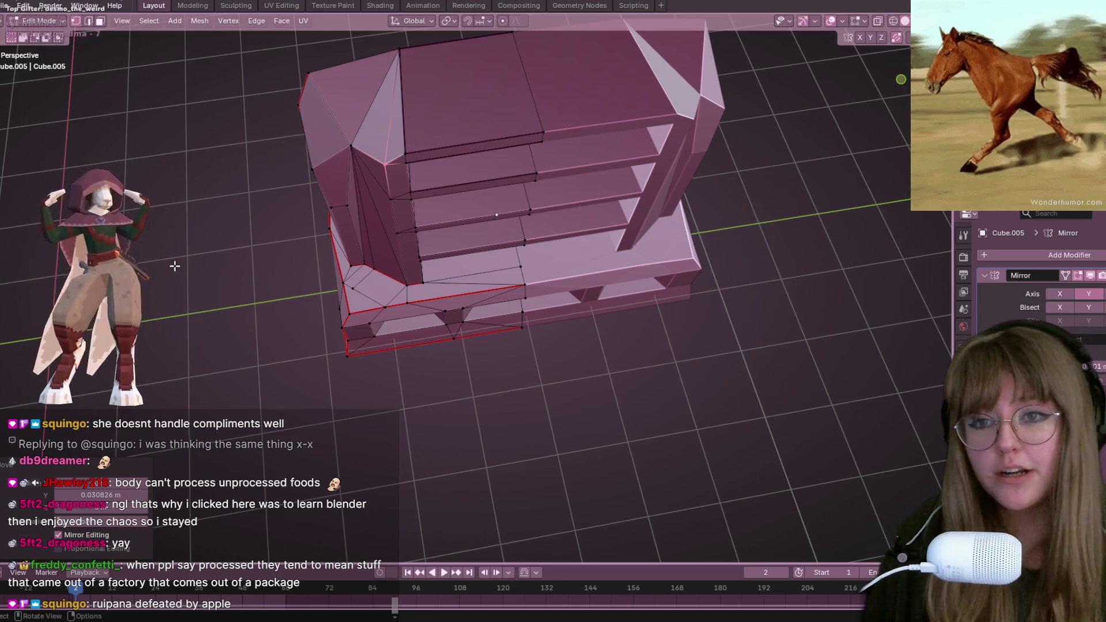
Step: Select all and Merge by Distance, which removes 0 vertices, then return to Object Mode
{"action": "scroll", "coordinate": [493, 142], "scroll_direction": "up", "scroll_amount": 6}
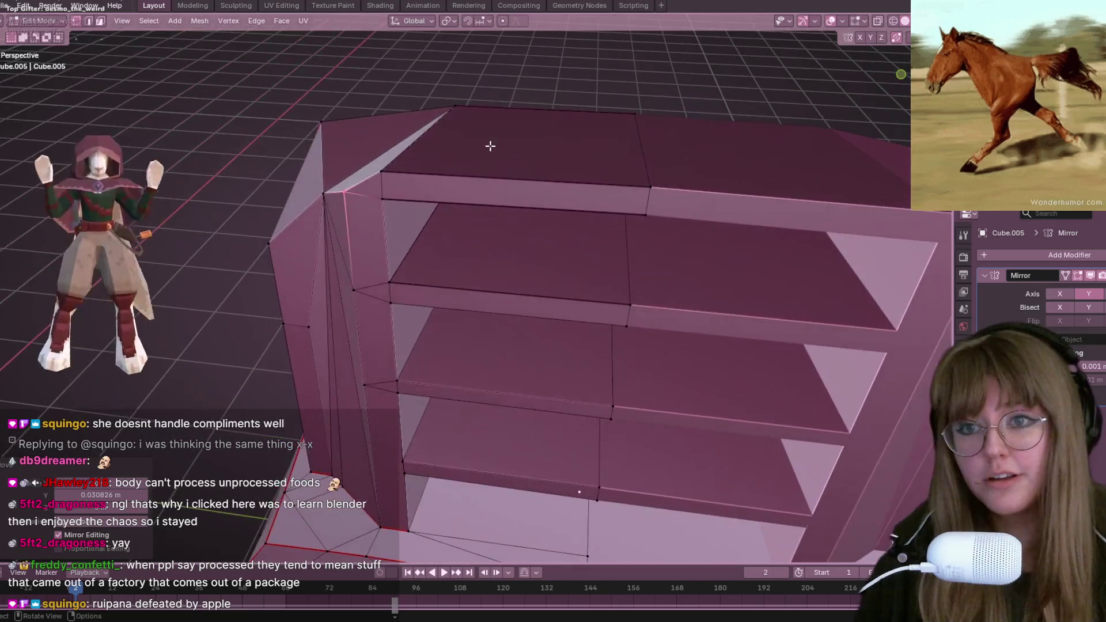
{"action": "key", "text": "a"}
{"action": "key", "text": "m"}
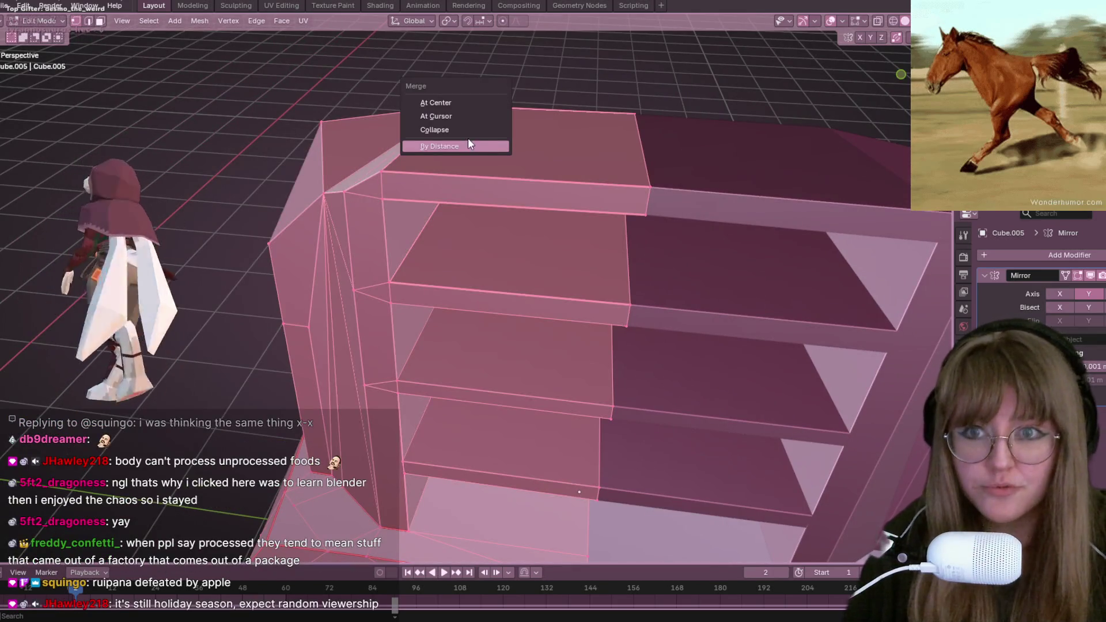
{"action": "left_click", "coordinate": [473, 146]}
{"action": "scroll", "coordinate": [547, 110], "scroll_direction": "down", "scroll_amount": 4}
{"action": "key", "text": "Tab"}
{"action": "mouse_move", "coordinate": [547, 109]}
{"action": "middle_mouse_down"}
{"action": "mouse_move", "coordinate": [610, 68]}
{"action": "mouse_move", "coordinate": [632, 141]}
{"action": "mouse_move", "coordinate": [622, 118]}
{"action": "mouse_move", "coordinate": [632, 136]}
{"action": "mouse_move", "coordinate": [420, 140]}
{"action": "mouse_move", "coordinate": [634, 193]}
{"action": "mouse_move", "coordinate": [596, 181]}
{"action": "mouse_move", "coordinate": [635, 210]}
{"action": "mouse_move", "coordinate": [641, 254]}
{"action": "middle_mouse_up"}
{"action": "key", "text": "Tab"}
{"action": "key", "text": "Tab"}
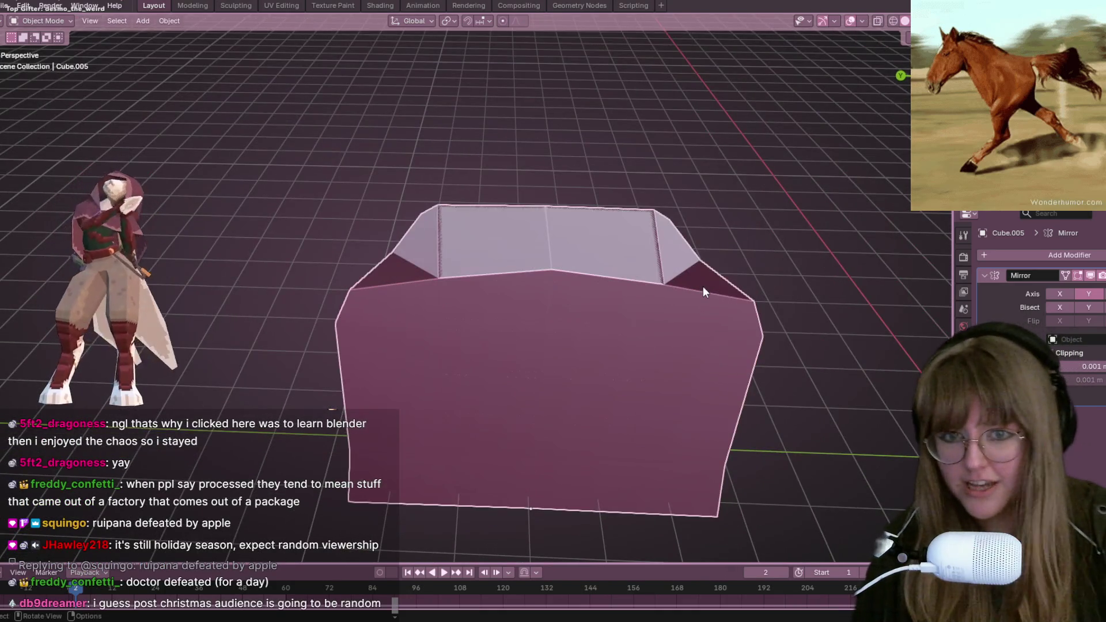
{"action": "key", "text": "Tab"}
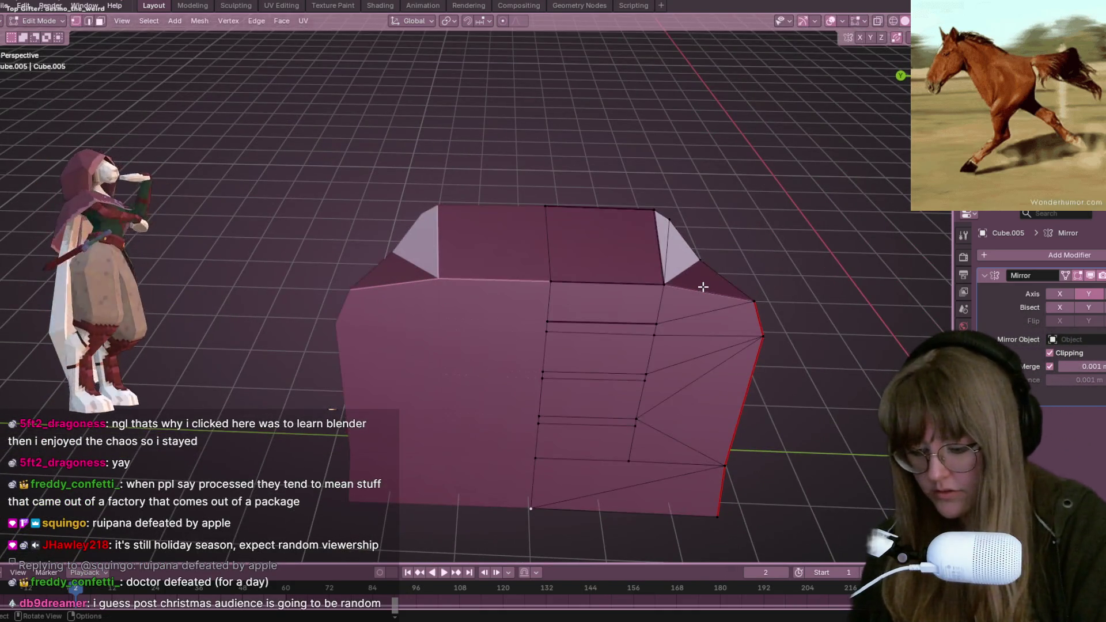
Step: Flip the normals of the selected inverted faces with Alt+N > Flip
{"action": "key", "text": "alt+n"}
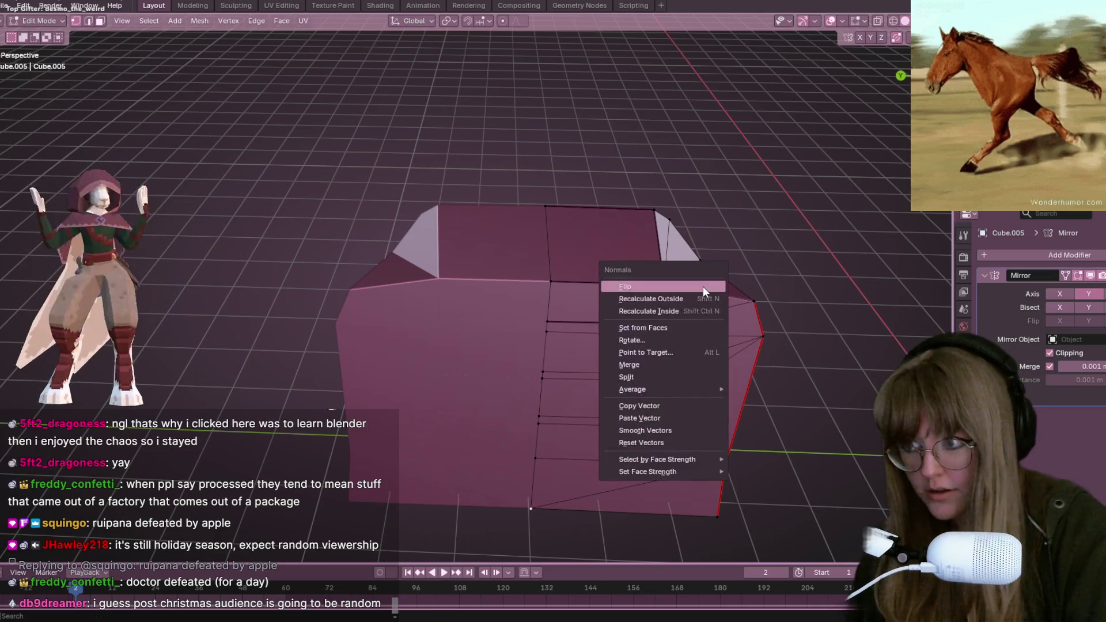
{"action": "left_click", "coordinate": [703, 286]}
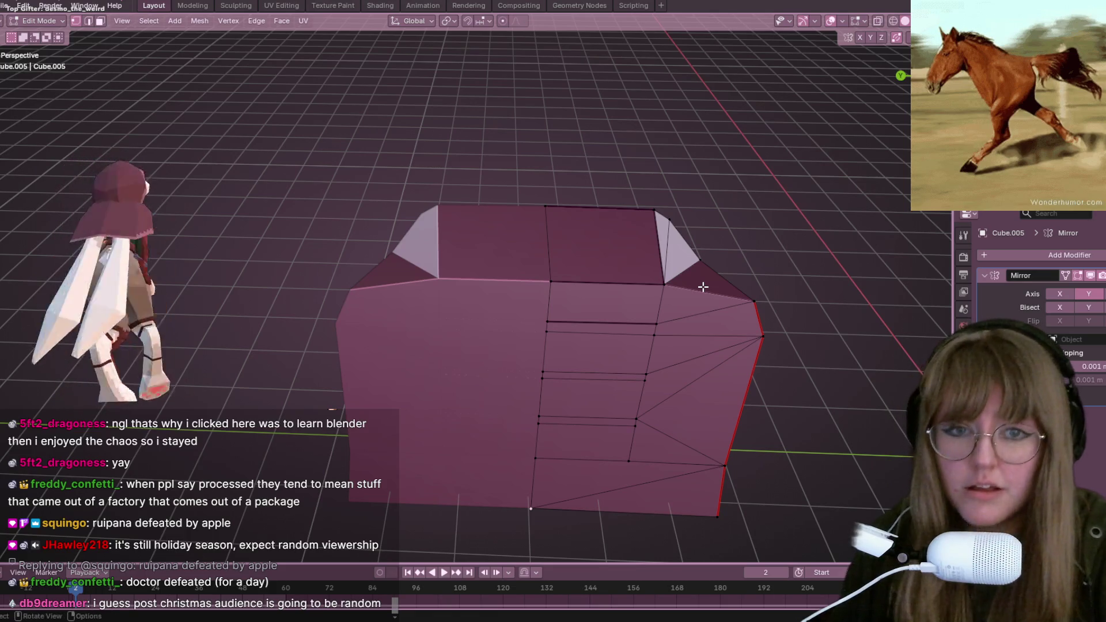
{"action": "key", "text": "Tab"}
{"action": "mouse_move", "coordinate": [716, 259]}
{"action": "middle_mouse_down"}
{"action": "mouse_move", "coordinate": [662, 148]}
{"action": "mouse_move", "coordinate": [585, 128]}
{"action": "middle_mouse_up"}
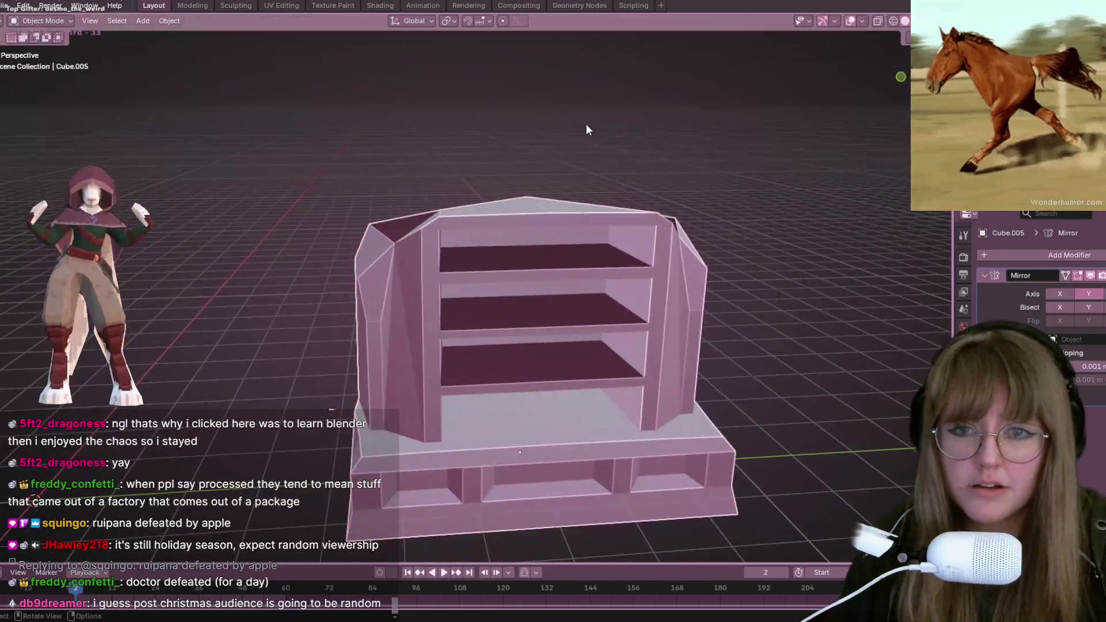
Step: Apply the Mirror modifier with Ctrl+A so both halves become real geometry
{"action": "key", "text": "ctrl+a"}
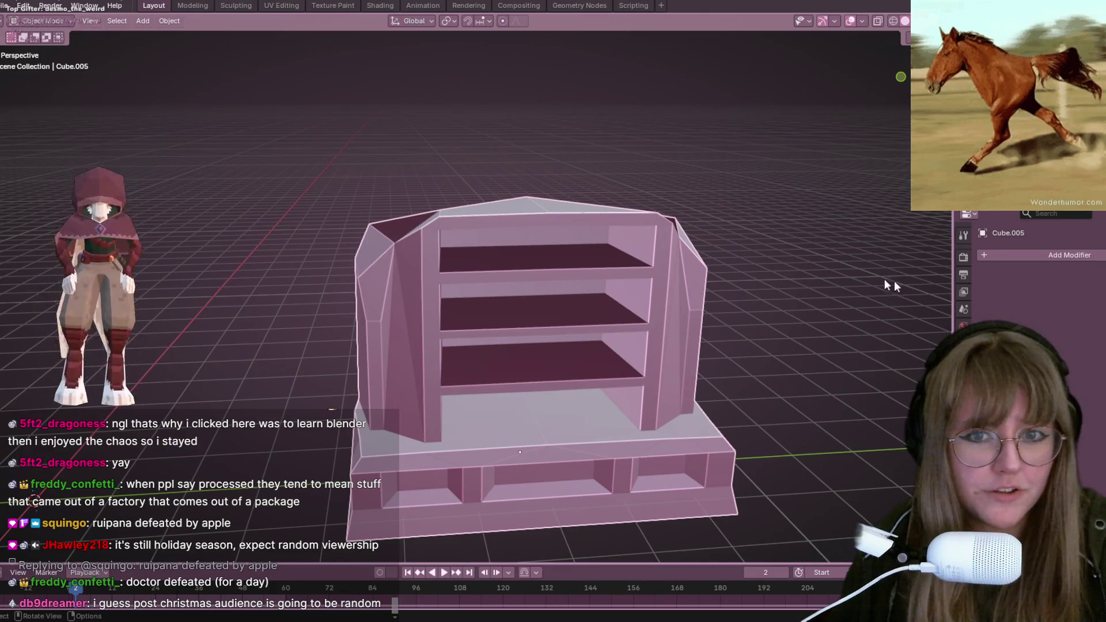
{"action": "key", "text": "Tab"}
{"action": "mouse_move", "coordinate": [415, 247]}
{"action": "middle_mouse_down"}
{"action": "mouse_move", "coordinate": [403, 301]}
{"action": "mouse_move", "coordinate": [337, 240]}
{"action": "middle_mouse_up"}
{"action": "key", "text": "Tab"}
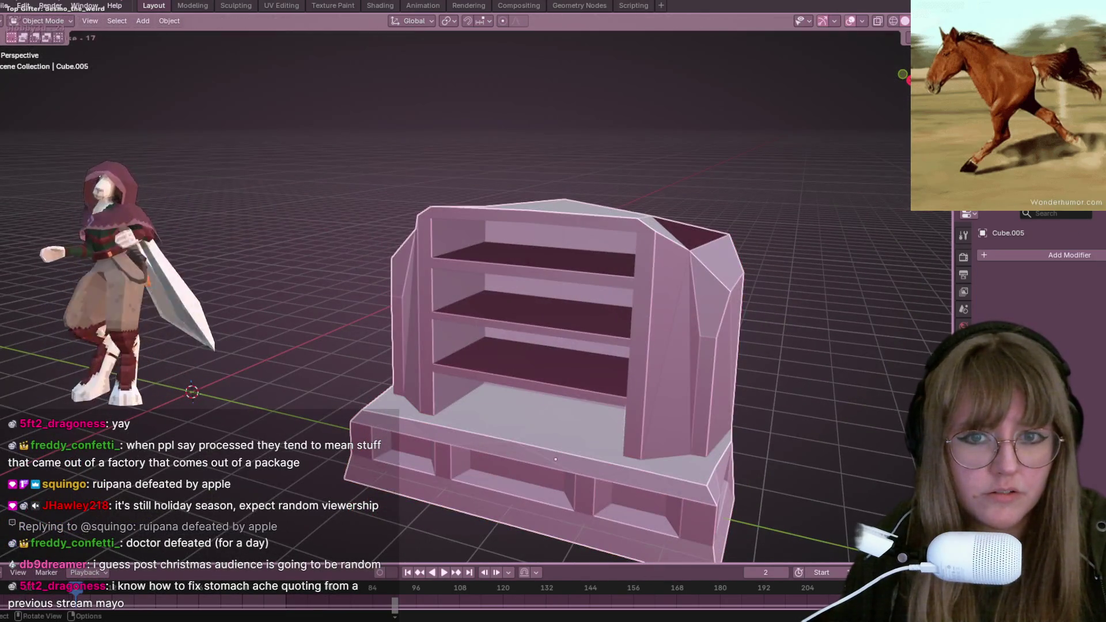
{"action": "key", "text": "Tab"}
Step: Frame the mesh, deselect everything and box-select the bookcase's right half
{"action": "key", "text": "KP_Decimal"}
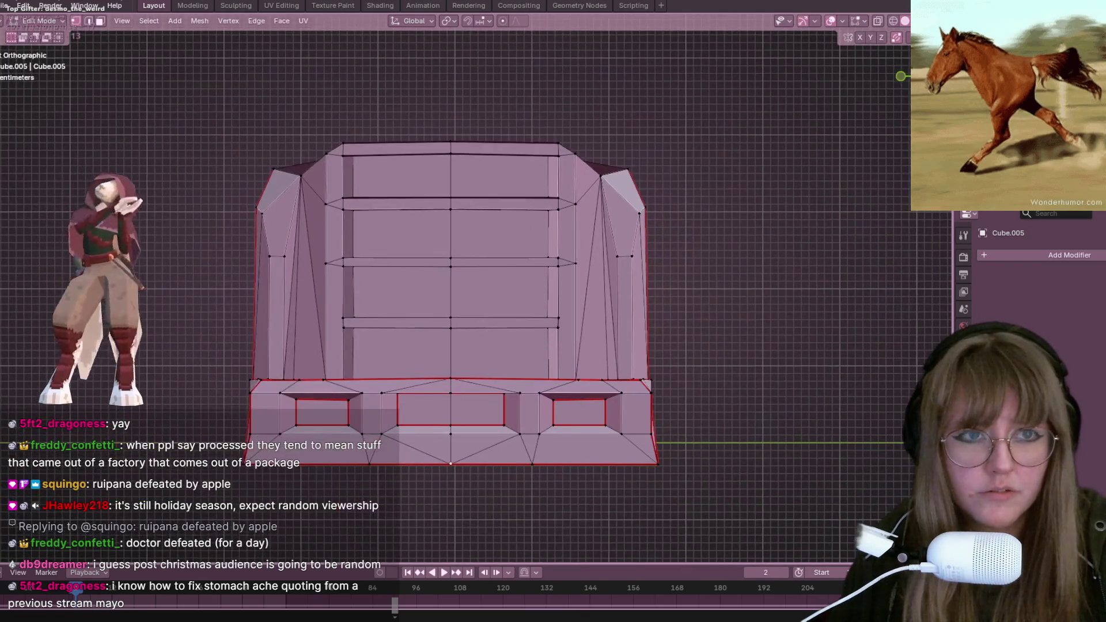
{"action": "key", "text": "alt+a"}
{"action": "scroll", "coordinate": [487, 181], "scroll_direction": "down", "scroll_amount": 5}
{"action": "left_click_drag", "start_coordinate": [464, 205], "coordinate": [550, 345]}
{"action": "middle_click_drag", "start_coordinate": [551, 346], "coordinate": [546, 397]}
{"action": "scroll", "coordinate": [546, 397], "scroll_direction": "up", "scroll_amount": 4}
Step: Delete the right-half vertices and add a Mirror modifier on the Y axis instead of X
{"action": "key", "text": "x"}
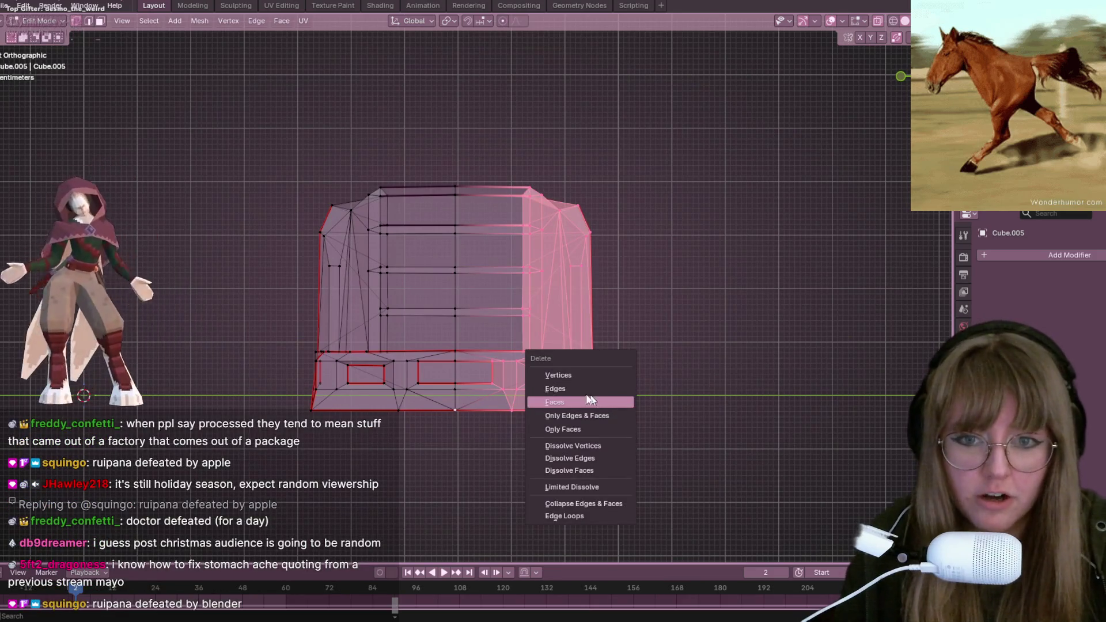
{"action": "left_click", "coordinate": [573, 375]}
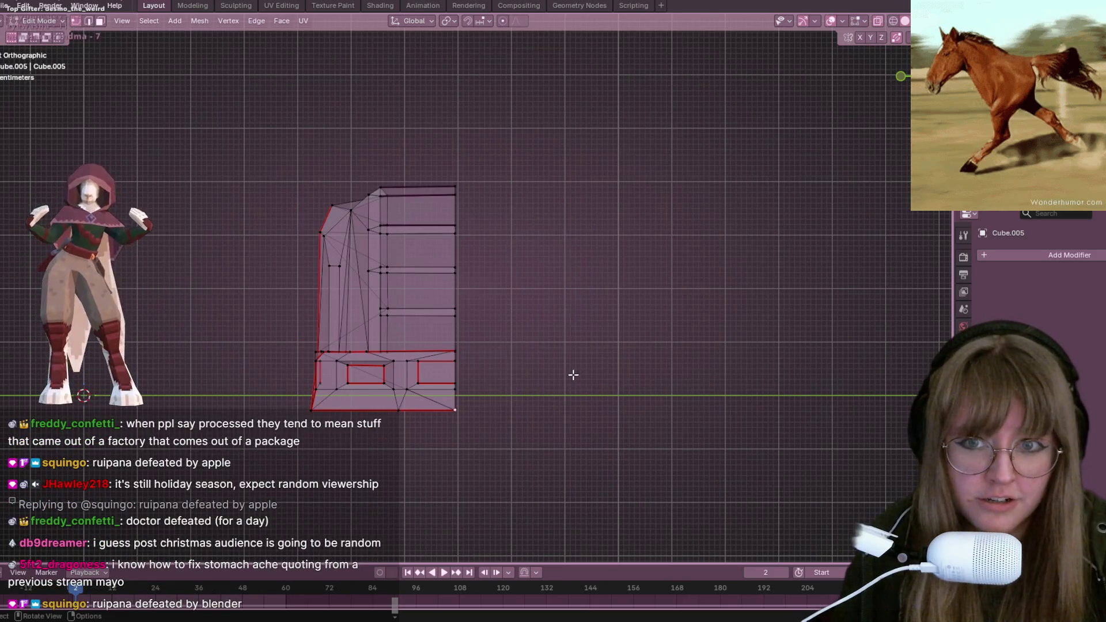
{"action": "left_click", "coordinate": [1082, 258]}
{"action": "left_click", "coordinate": [1055, 258]}
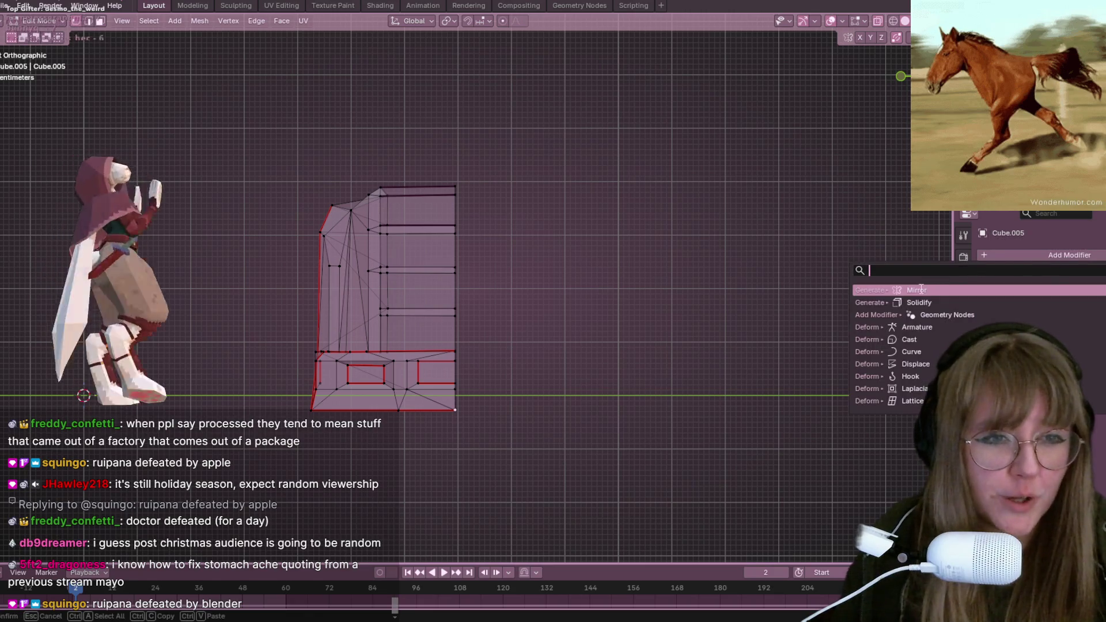
{"action": "left_click", "coordinate": [920, 290]}
{"action": "left_click", "coordinate": [1088, 294]}
{"action": "left_click", "coordinate": [1060, 294]}
{"action": "scroll", "coordinate": [642, 149], "scroll_direction": "down", "scroll_amount": 2}
Step: Turn off X-ray for solid display and orbit to check the full three-shelf bookcase
{"action": "middle_click_drag", "start_coordinate": [643, 149], "coordinate": [622, 210]}
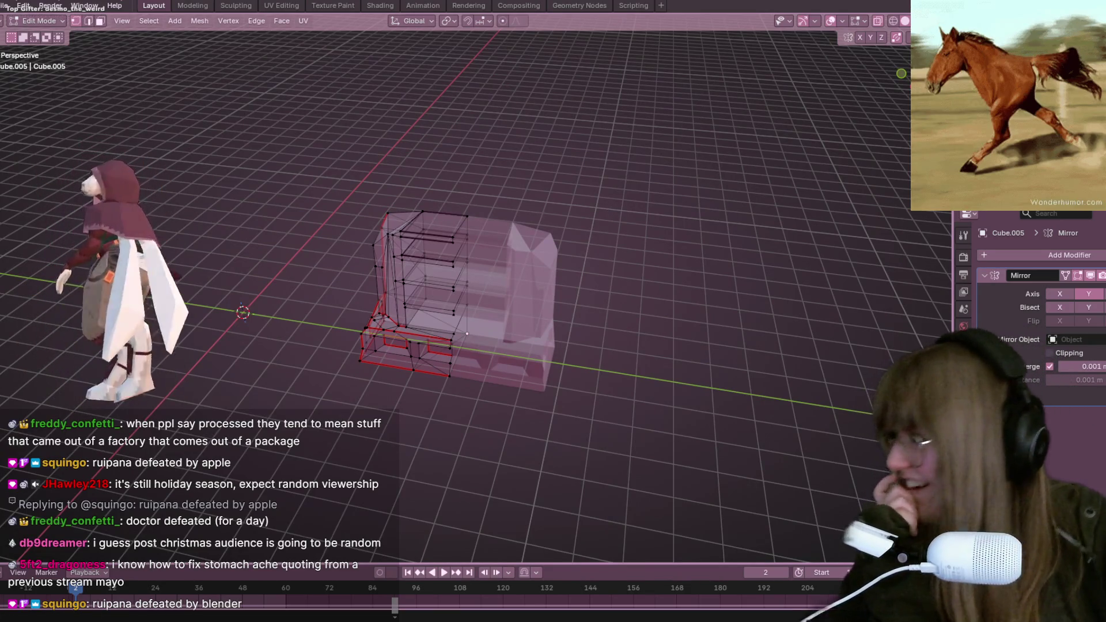
{"action": "mouse_move", "coordinate": [481, 143]}
{"action": "middle_mouse_down"}
{"action": "mouse_move", "coordinate": [554, 169]}
{"action": "mouse_move", "coordinate": [588, 104]}
{"action": "mouse_move", "coordinate": [600, 141]}
{"action": "mouse_move", "coordinate": [626, 130]}
{"action": "mouse_move", "coordinate": [607, 204]}
{"action": "mouse_move", "coordinate": [632, 247]}
{"action": "middle_mouse_up"}
{"action": "key", "text": "Tab"}
{"action": "scroll", "coordinate": [599, 141], "scroll_direction": "up", "scroll_amount": 3}
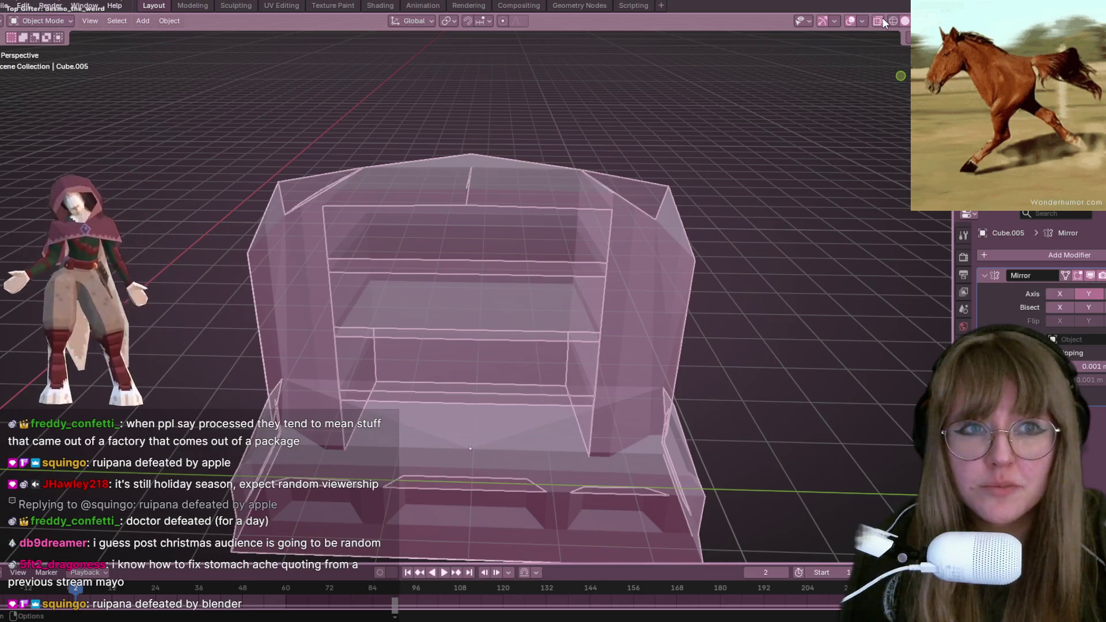
{"action": "left_click", "coordinate": [878, 21]}
{"action": "middle_click_drag", "start_coordinate": [507, 150], "coordinate": [487, 189]}
{"action": "key", "text": "Tab"}
{"action": "mouse_move", "coordinate": [466, 140]}
{"action": "middle_mouse_down"}
{"action": "mouse_move", "coordinate": [547, 132]}
{"action": "mouse_move", "coordinate": [648, 167]}
{"action": "mouse_move", "coordinate": [654, 124]}
{"action": "mouse_move", "coordinate": [707, 212]}
{"action": "mouse_move", "coordinate": [528, 87]}
{"action": "mouse_move", "coordinate": [348, 115]}
{"action": "middle_mouse_up"}
{"action": "key", "text": "Tab"}
{"action": "key", "text": "Tab"}
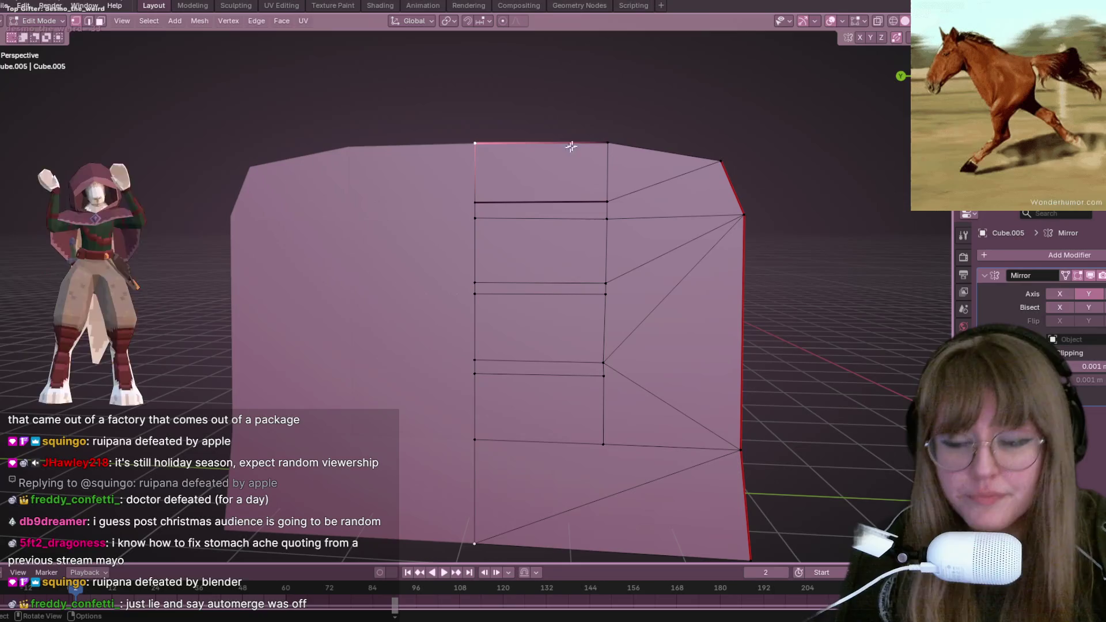
Step: Move the top vertex upward, then undo the resulting twin-peaked top
{"action": "mouse_move", "coordinate": [536, 157]}
{"action": "middle_mouse_down"}
{"action": "mouse_move", "coordinate": [815, 98]}
{"action": "mouse_move", "coordinate": [530, 206]}
{"action": "middle_mouse_up"}
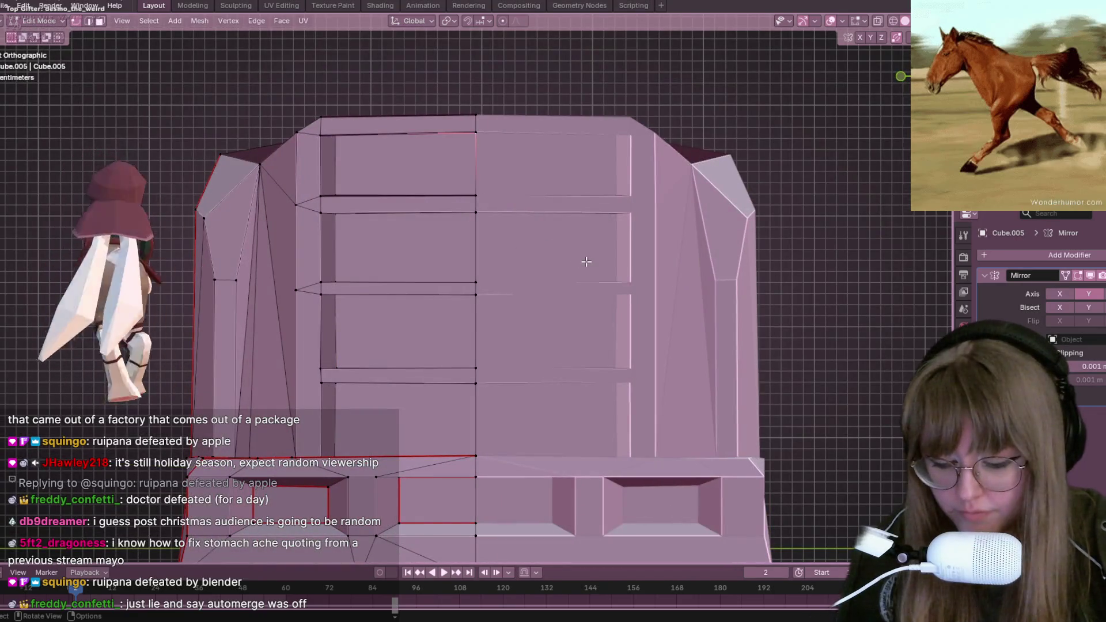
{"action": "key", "text": "g"}
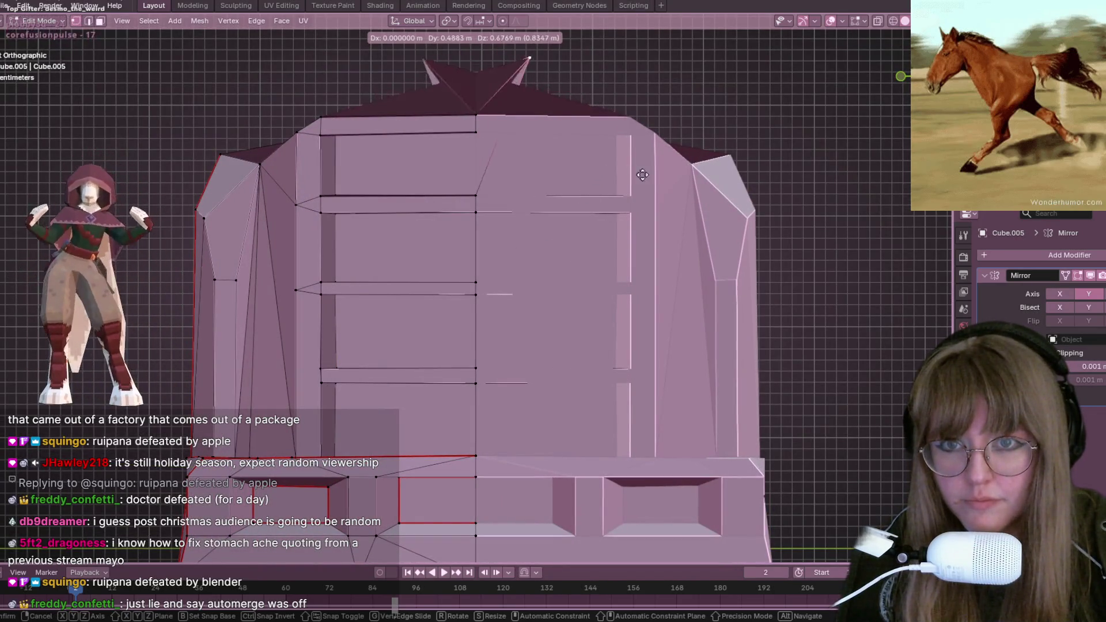
{"action": "left_click", "coordinate": [537, 181]}
{"action": "key", "text": "ctrl+z"}
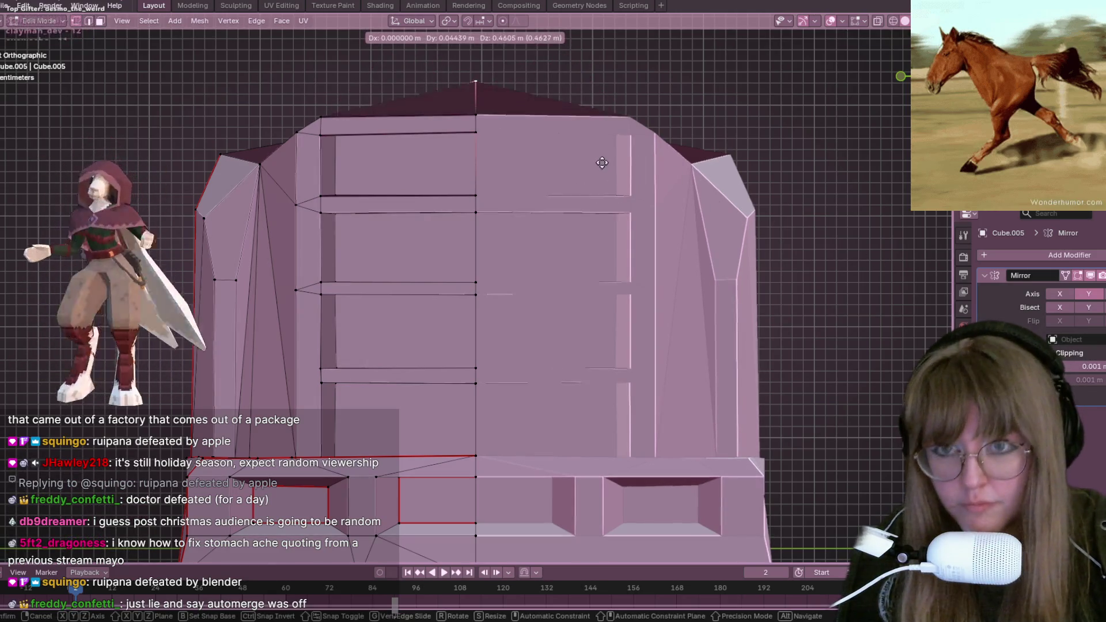
Step: In front view, raise the flat top edge vertically by about 0.17 m
{"action": "mouse_move", "coordinate": [600, 198]}
{"action": "middle_mouse_down"}
{"action": "mouse_move", "coordinate": [536, 182]}
{"action": "mouse_move", "coordinate": [530, 227]}
{"action": "mouse_move", "coordinate": [334, 144]}
{"action": "mouse_move", "coordinate": [459, 143]}
{"action": "middle_mouse_up"}
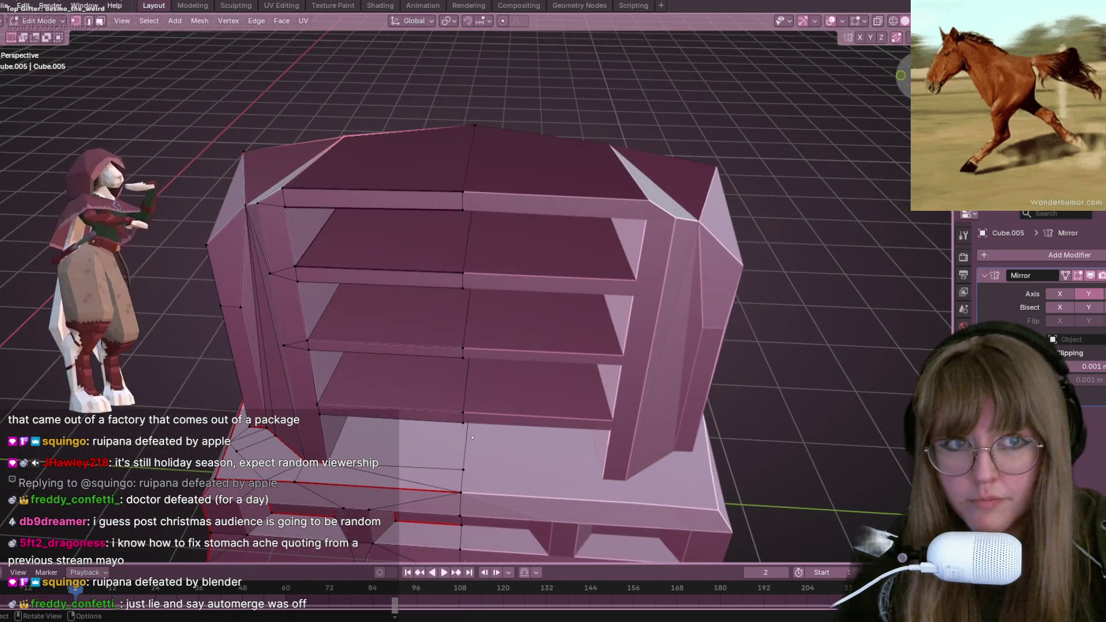
{"action": "key", "text": "KP_1"}
{"action": "key", "text": "g"}
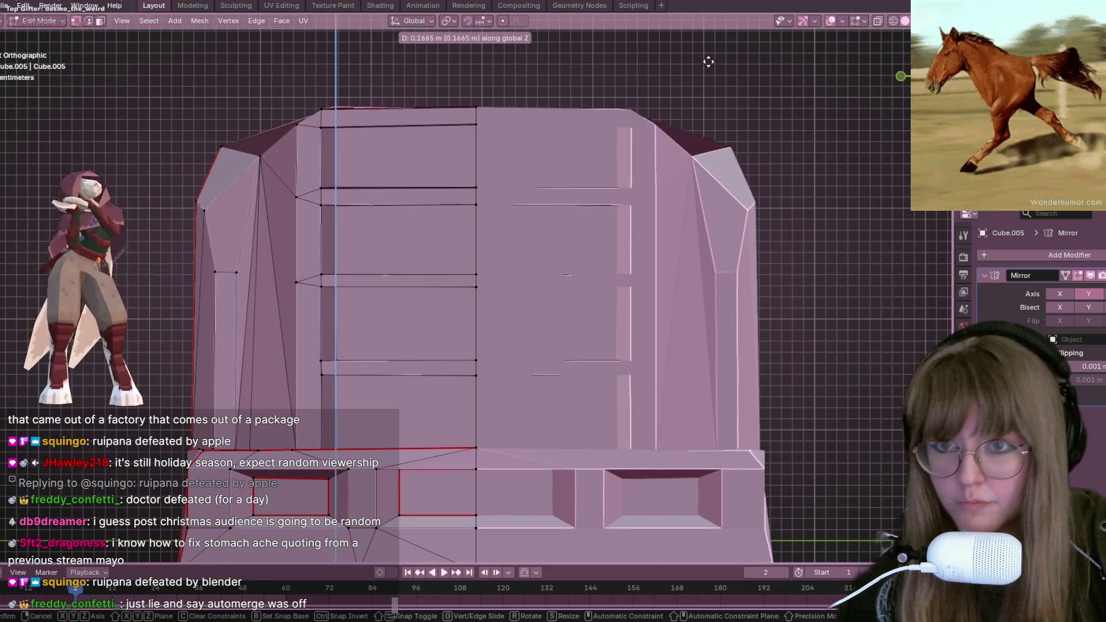
{"action": "left_click", "coordinate": [712, 68]}
{"action": "key", "text": "Tab"}
{"action": "mouse_move", "coordinate": [711, 68]}
{"action": "middle_mouse_down"}
{"action": "mouse_move", "coordinate": [713, 102]}
{"action": "mouse_move", "coordinate": [783, 133]}
{"action": "mouse_move", "coordinate": [680, 118]}
{"action": "mouse_move", "coordinate": [669, 102]}
{"action": "mouse_move", "coordinate": [647, 141]}
{"action": "mouse_move", "coordinate": [453, 131]}
{"action": "middle_mouse_up"}
{"action": "key", "text": "Tab"}
{"action": "key", "text": "Tab"}
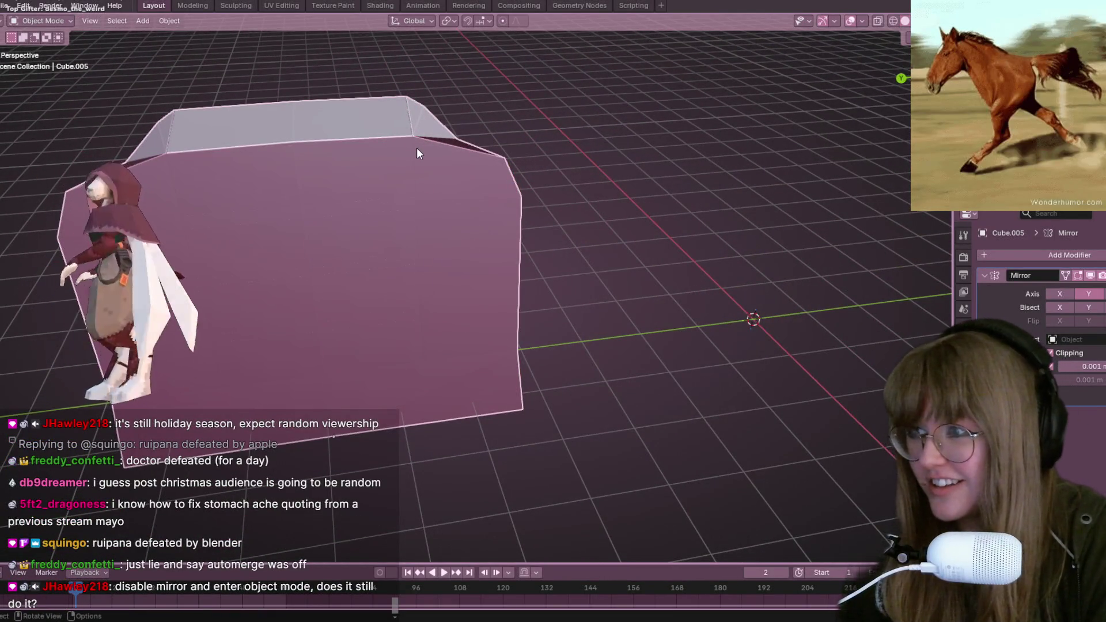
{"action": "key", "text": "Tab"}
{"action": "key", "text": "Tab"}
{"action": "mouse_move", "coordinate": [449, 214]}
{"action": "middle_mouse_down"}
{"action": "mouse_move", "coordinate": [635, 209]}
{"action": "mouse_move", "coordinate": [515, 181]}
{"action": "mouse_move", "coordinate": [622, 326]}
{"action": "mouse_move", "coordinate": [651, 298]}
{"action": "middle_mouse_up"}
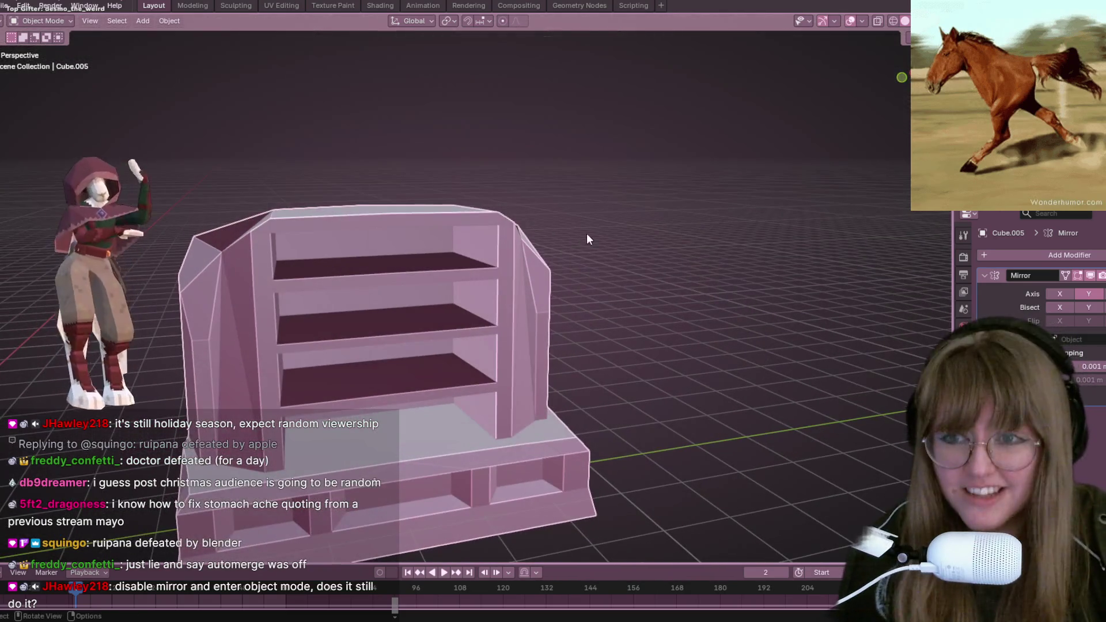
{"action": "middle_click_drag", "start_coordinate": [587, 238], "coordinate": [547, 275]}
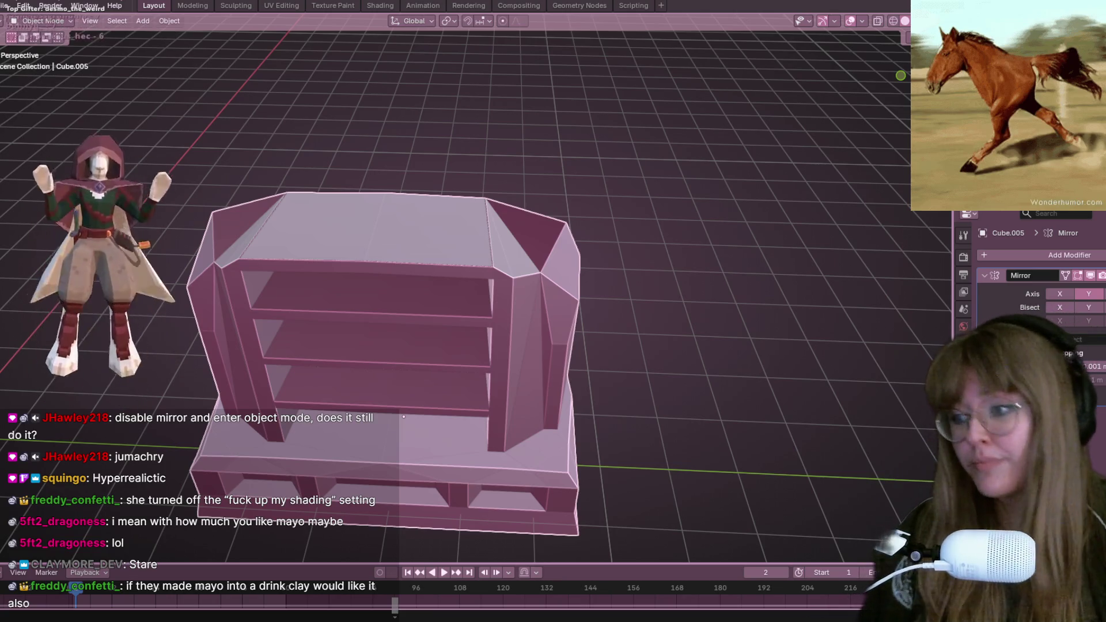
{"action": "mouse_move", "coordinate": [401, 279]}
{"action": "middle_mouse_down"}
{"action": "mouse_move", "coordinate": [414, 292]}
{"action": "mouse_move", "coordinate": [430, 249]}
{"action": "mouse_move", "coordinate": [759, 130]}
{"action": "middle_mouse_up"}
Step: In Edit Mode front view, slide a vertex along its edge on the angled side
{"action": "key", "text": "Tab"}
{"action": "key", "text": "KP_1"}
{"action": "scroll", "coordinate": [507, 199], "scroll_direction": "up", "scroll_amount": 2}
{"action": "middle_click_drag", "start_coordinate": [301, 191], "coordinate": [238, 162]}
{"action": "key", "text": "shift+v"}
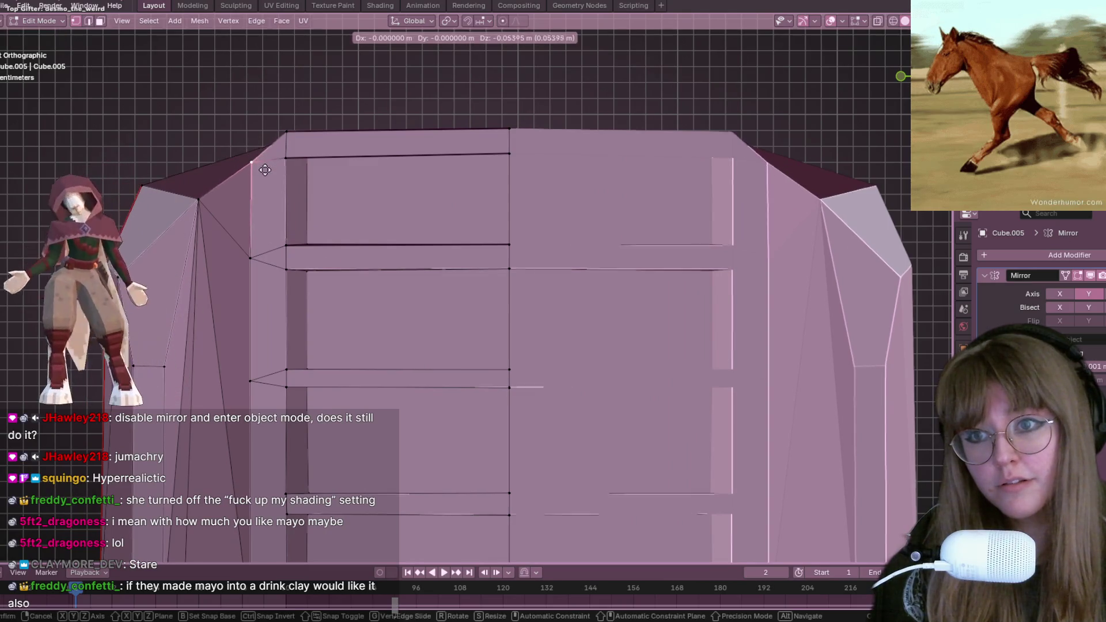
{"action": "left_click", "coordinate": [265, 173]}
{"action": "mouse_move", "coordinate": [265, 172]}
{"action": "middle_mouse_down"}
{"action": "mouse_move", "coordinate": [354, 195]}
{"action": "mouse_move", "coordinate": [321, 165]}
{"action": "mouse_move", "coordinate": [367, 214]}
{"action": "mouse_move", "coordinate": [323, 153]}
{"action": "mouse_move", "coordinate": [301, 202]}
{"action": "mouse_move", "coordinate": [316, 203]}
{"action": "middle_mouse_up"}
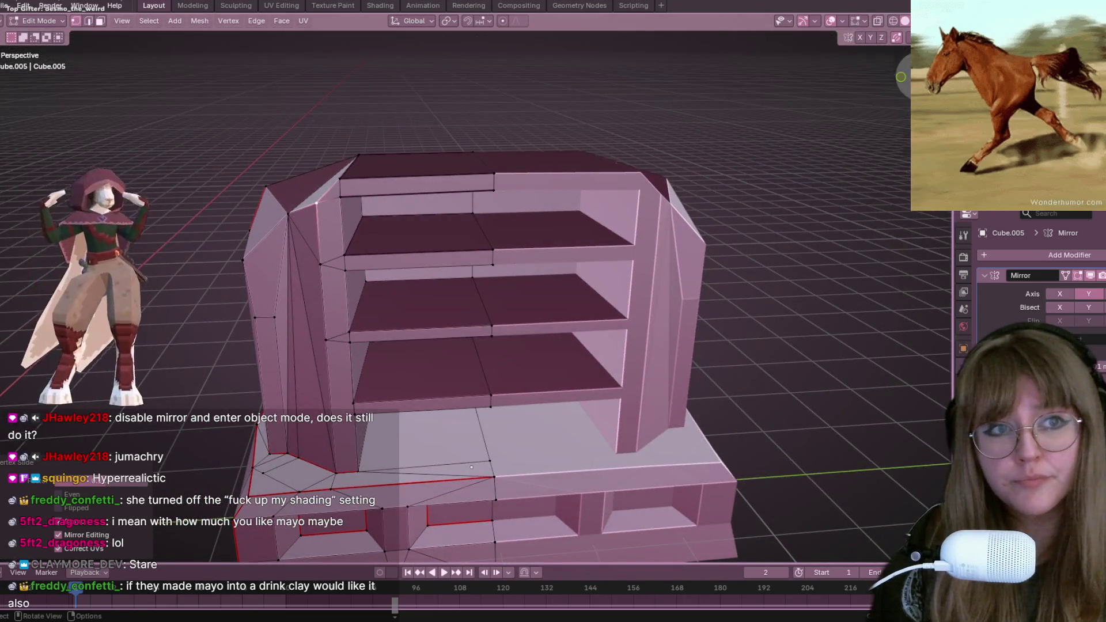
Step: Orbit around the cabinet to inspect the angled sides, returning to a straight front view
{"action": "key", "text": "KP_1"}
{"action": "scroll", "coordinate": [450, 291], "scroll_direction": "down", "scroll_amount": 3}
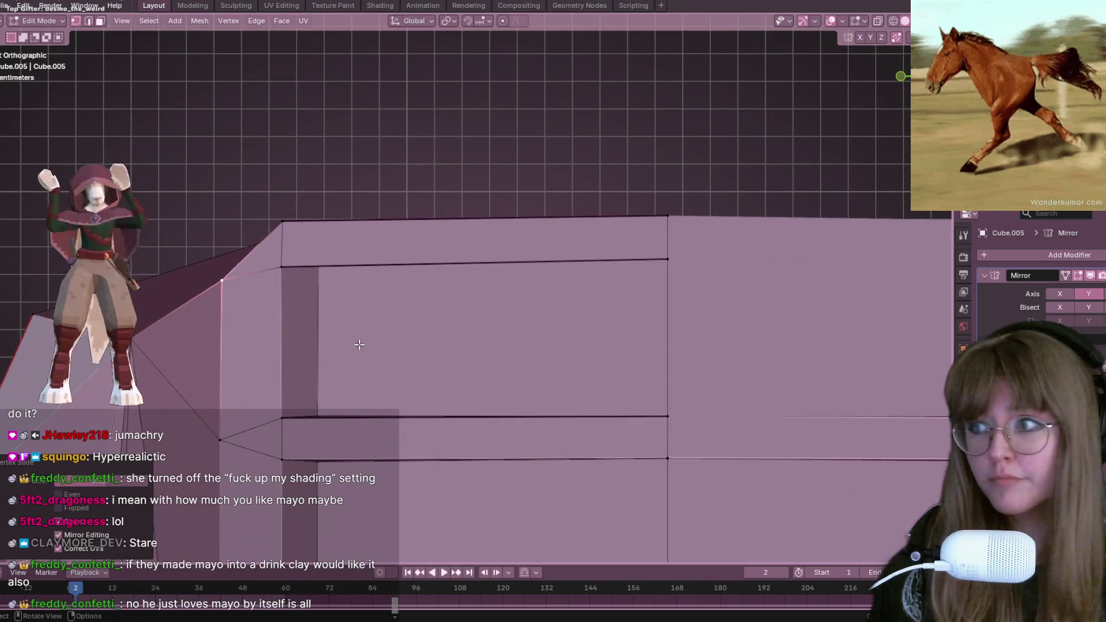
{"action": "scroll", "coordinate": [358, 345], "scroll_direction": "down", "scroll_amount": 4}
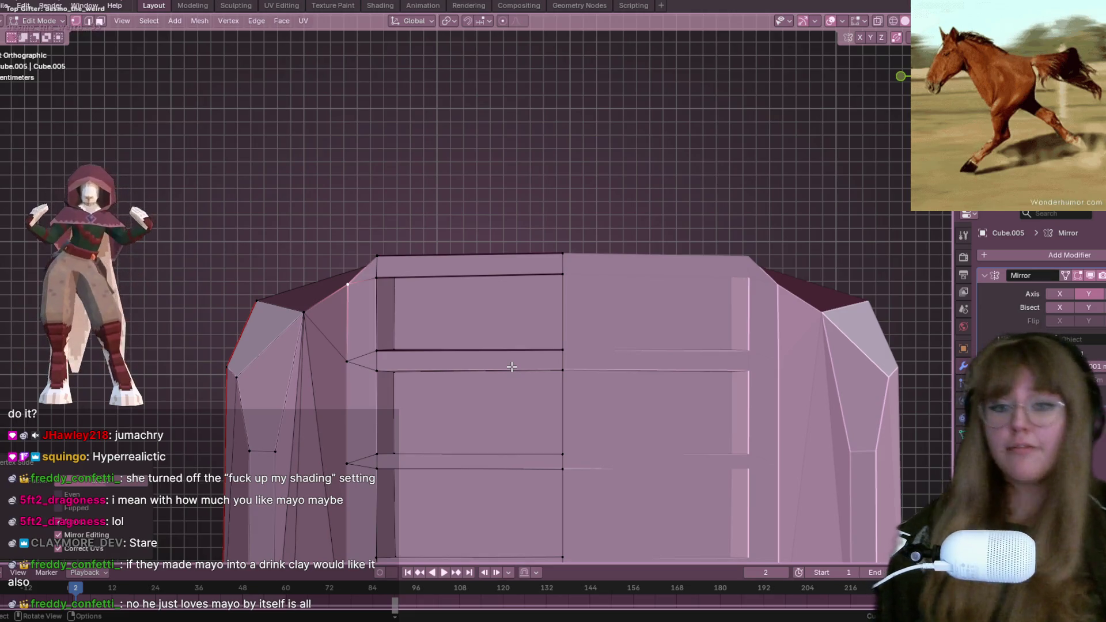
{"action": "middle_click_drag", "start_coordinate": [432, 283], "coordinate": [498, 272]}
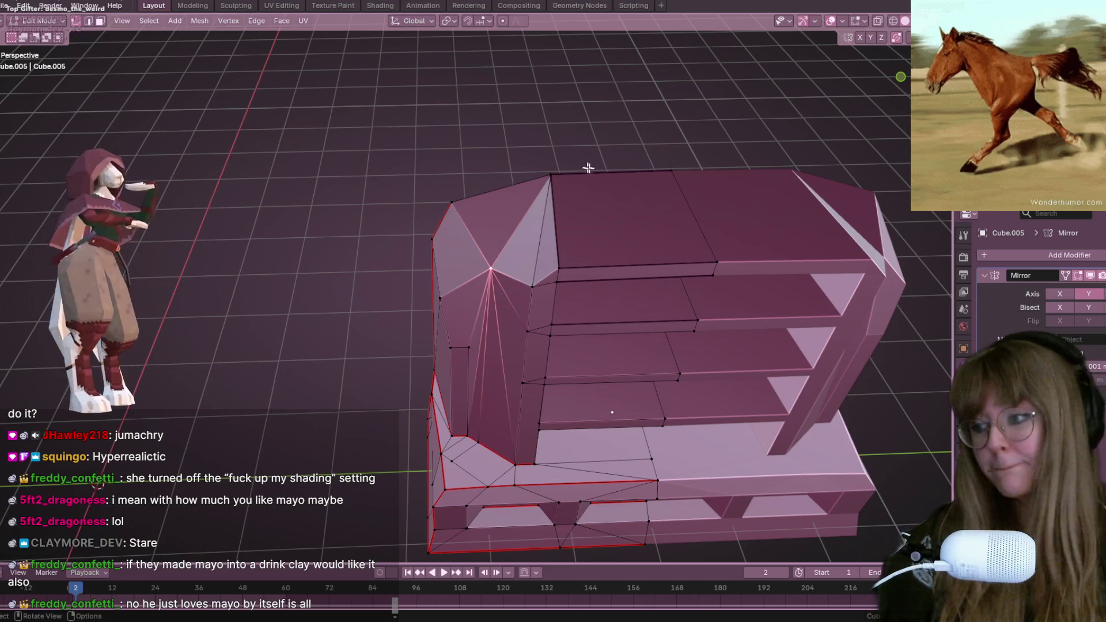
{"action": "mouse_move", "coordinate": [581, 330]}
{"action": "middle_mouse_down"}
{"action": "mouse_move", "coordinate": [659, 200]}
{"action": "mouse_move", "coordinate": [694, 109]}
{"action": "mouse_move", "coordinate": [634, 286]}
{"action": "mouse_move", "coordinate": [638, 197]}
{"action": "mouse_move", "coordinate": [642, 237]}
{"action": "mouse_move", "coordinate": [728, 237]}
{"action": "mouse_move", "coordinate": [647, 240]}
{"action": "mouse_move", "coordinate": [599, 201]}
{"action": "mouse_move", "coordinate": [539, 218]}
{"action": "mouse_move", "coordinate": [576, 301]}
{"action": "mouse_move", "coordinate": [573, 293]}
{"action": "middle_mouse_up"}
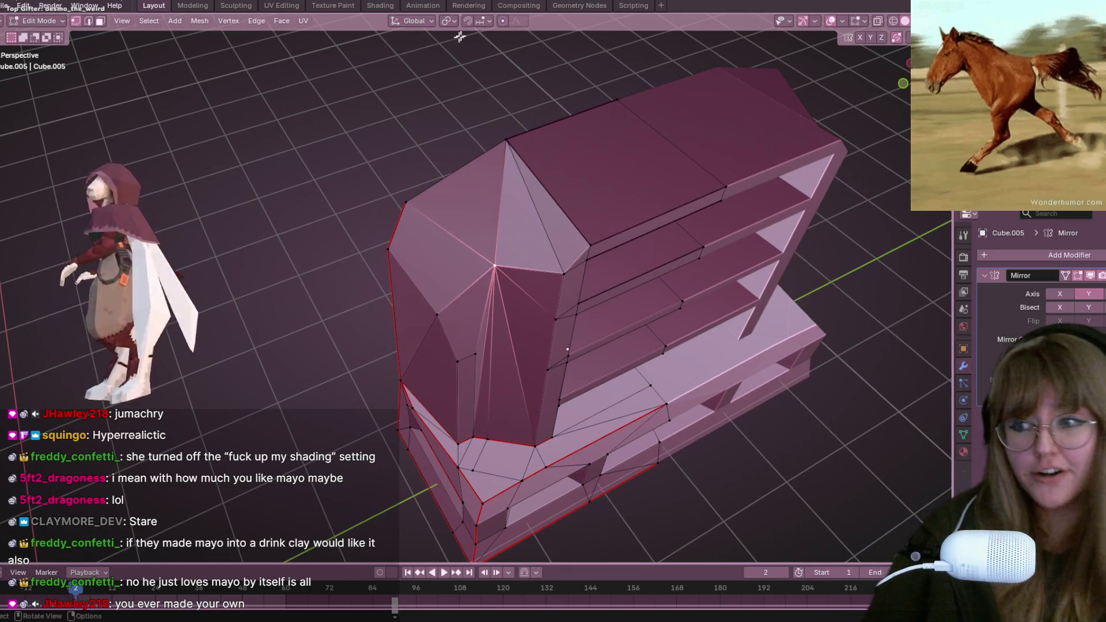
{"action": "mouse_move", "coordinate": [817, 196]}
{"action": "middle_mouse_down"}
{"action": "mouse_move", "coordinate": [763, 225]}
{"action": "mouse_move", "coordinate": [714, 219]}
{"action": "mouse_move", "coordinate": [727, 301]}
{"action": "mouse_move", "coordinate": [511, 274]}
{"action": "middle_mouse_up"}
{"action": "mouse_move", "coordinate": [677, 227]}
{"action": "middle_mouse_down"}
{"action": "mouse_move", "coordinate": [470, 200]}
{"action": "mouse_move", "coordinate": [507, 253]}
{"action": "mouse_move", "coordinate": [447, 205]}
{"action": "mouse_move", "coordinate": [471, 156]}
{"action": "mouse_move", "coordinate": [720, 314]}
{"action": "mouse_move", "coordinate": [673, 280]}
{"action": "mouse_move", "coordinate": [370, 303]}
{"action": "mouse_move", "coordinate": [547, 369]}
{"action": "mouse_move", "coordinate": [501, 341]}
{"action": "middle_mouse_up"}
{"action": "key", "text": "Tab"}
{"action": "key", "text": "Tab"}
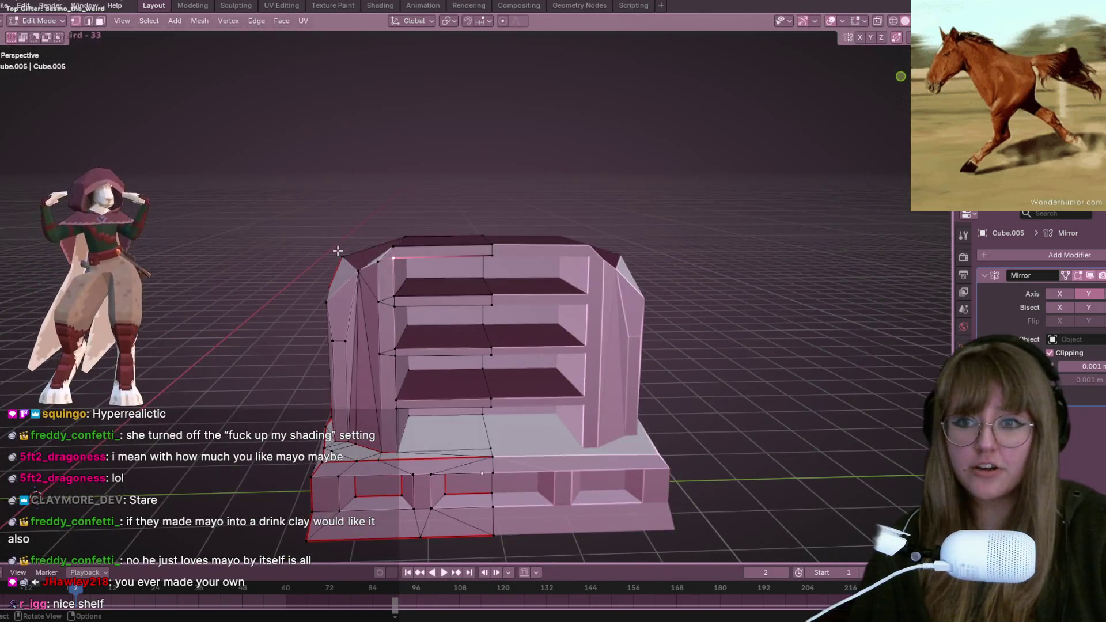
{"action": "left_click", "coordinate": [921, 75]}
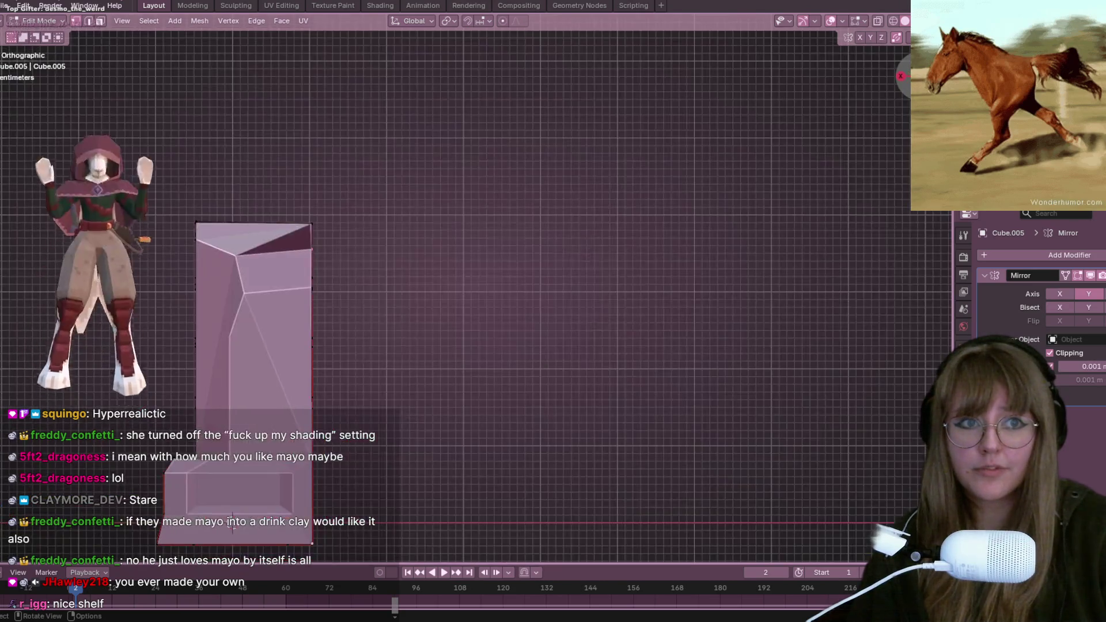
{"action": "key", "text": "KP_1"}
Step: Box-select the top-left corner vertices and lower them vertically along Z
{"action": "key", "text": "g"}
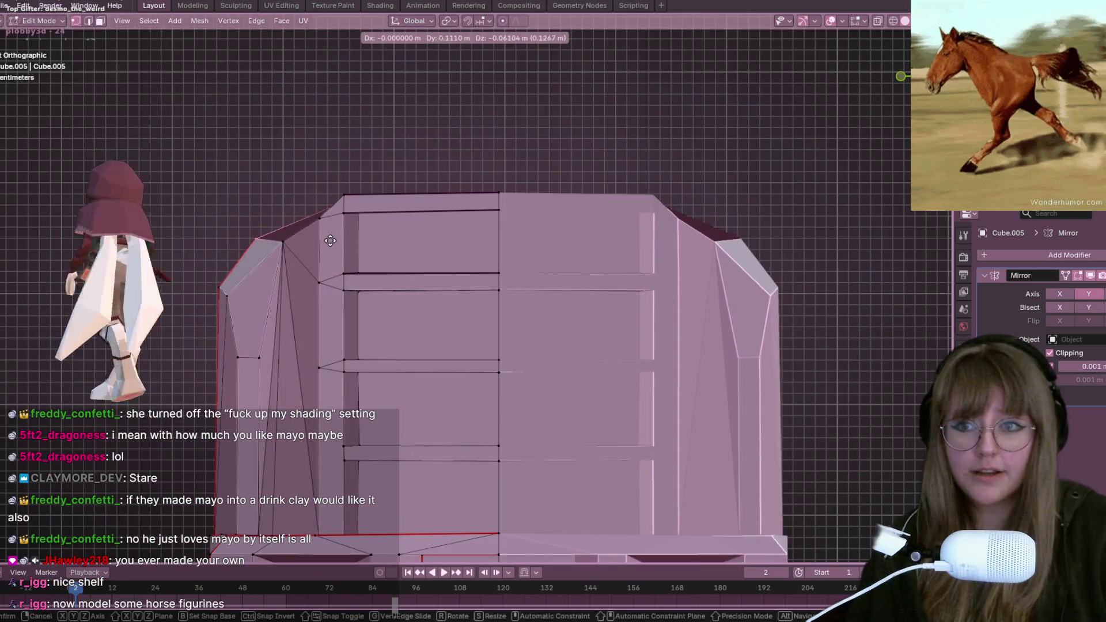
{"action": "key", "text": "Escape"}
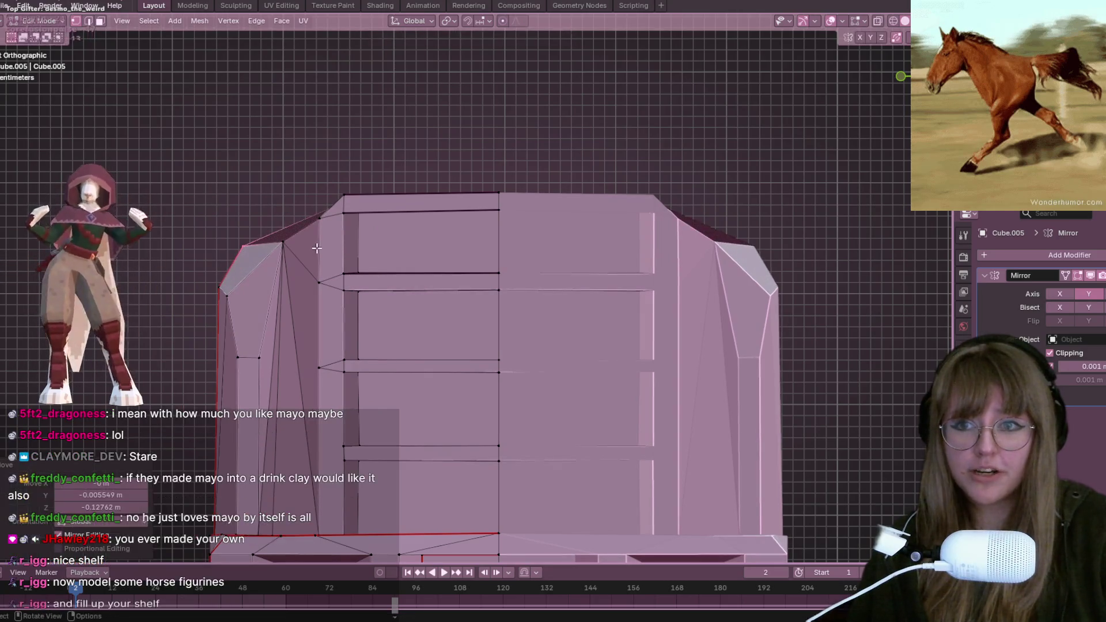
{"action": "left_click", "coordinate": [272, 252]}
{"action": "left_click_drag", "start_coordinate": [272, 252], "coordinate": [274, 296]}
{"action": "left_click_drag", "start_coordinate": [227, 237], "coordinate": [260, 253]}
{"action": "key", "text": "g"}
{"action": "key", "text": "z"}
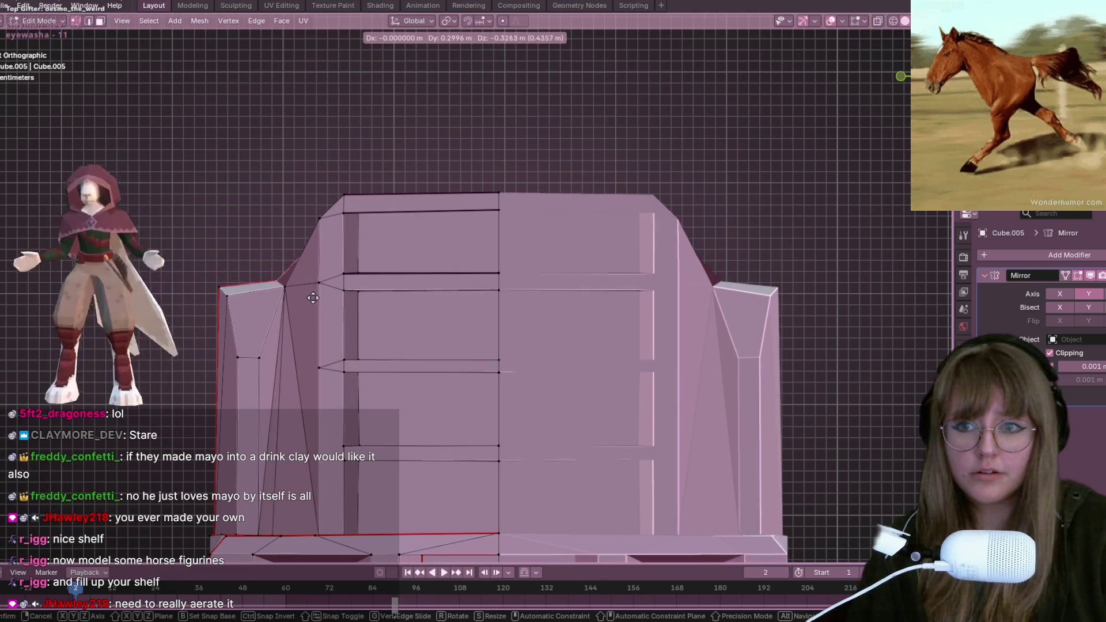
{"action": "left_click", "coordinate": [306, 293]}
{"action": "mouse_move", "coordinate": [230, 294]}
{"action": "middle_mouse_down"}
{"action": "mouse_move", "coordinate": [357, 309]}
{"action": "mouse_move", "coordinate": [432, 289]}
{"action": "mouse_move", "coordinate": [340, 265]}
{"action": "mouse_move", "coordinate": [302, 288]}
{"action": "middle_mouse_up"}
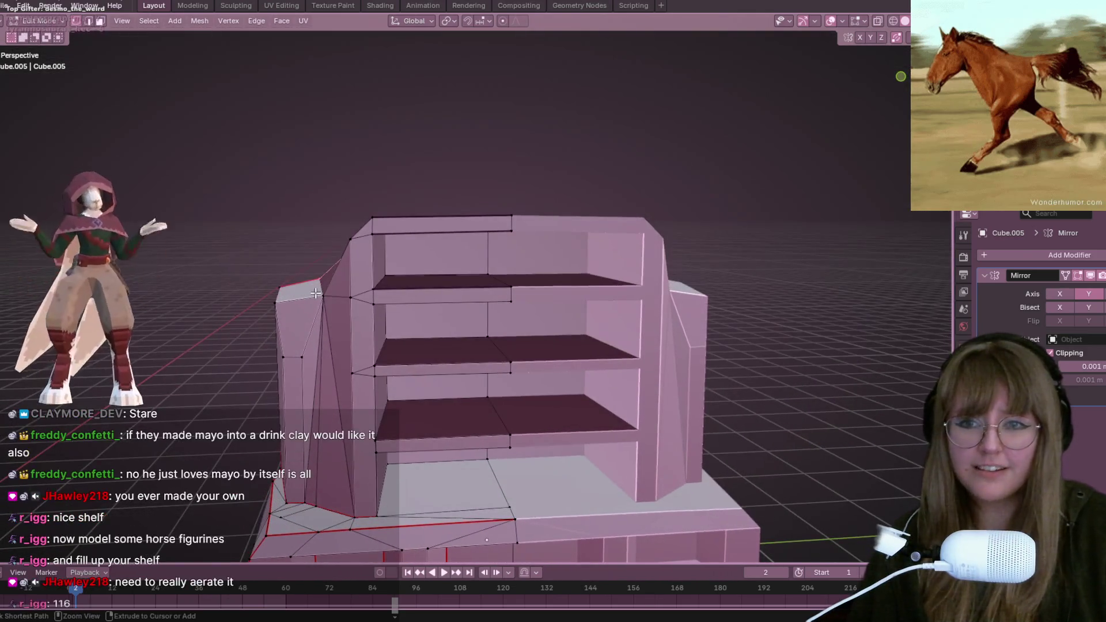
Step: Box-select the top-left corner vertex and raise it along Z to square the top
{"action": "left_click", "coordinate": [901, 76]}
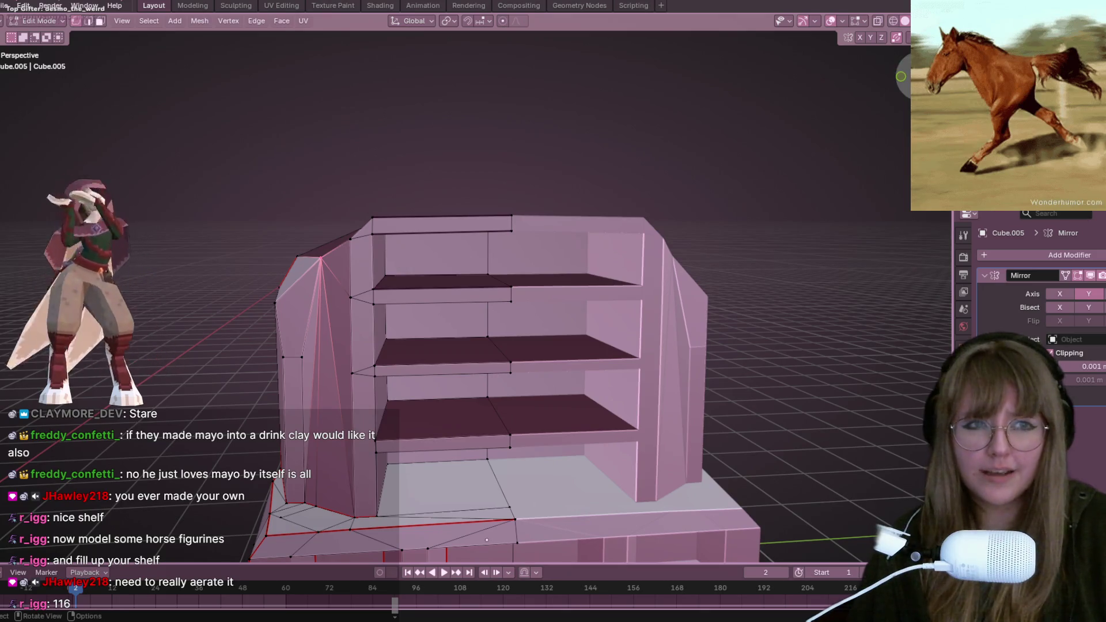
{"action": "mouse_move", "coordinate": [194, 206]}
{"action": "left_mouse_down"}
{"action": "mouse_move", "coordinate": [286, 296]}
{"action": "mouse_move", "coordinate": [307, 260]}
{"action": "left_mouse_up"}
{"action": "key", "text": "g"}
{"action": "key", "text": "z"}
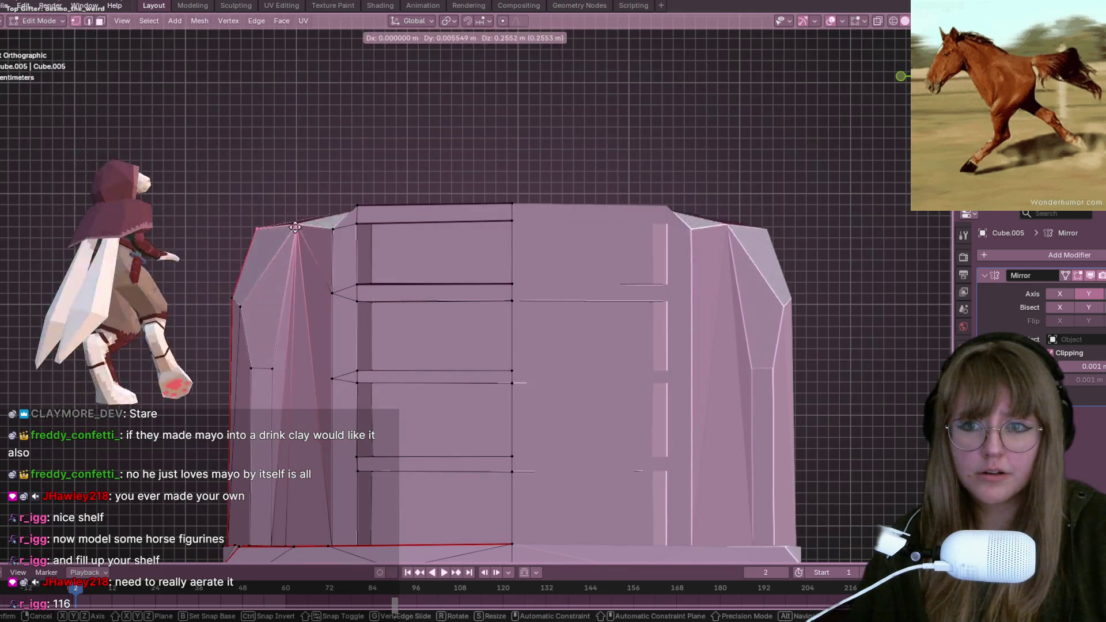
{"action": "left_click", "coordinate": [297, 203]}
{"action": "mouse_move", "coordinate": [297, 203]}
{"action": "middle_mouse_down"}
{"action": "mouse_move", "coordinate": [346, 235]}
{"action": "mouse_move", "coordinate": [341, 284]}
{"action": "mouse_move", "coordinate": [416, 259]}
{"action": "mouse_move", "coordinate": [400, 260]}
{"action": "middle_mouse_up"}
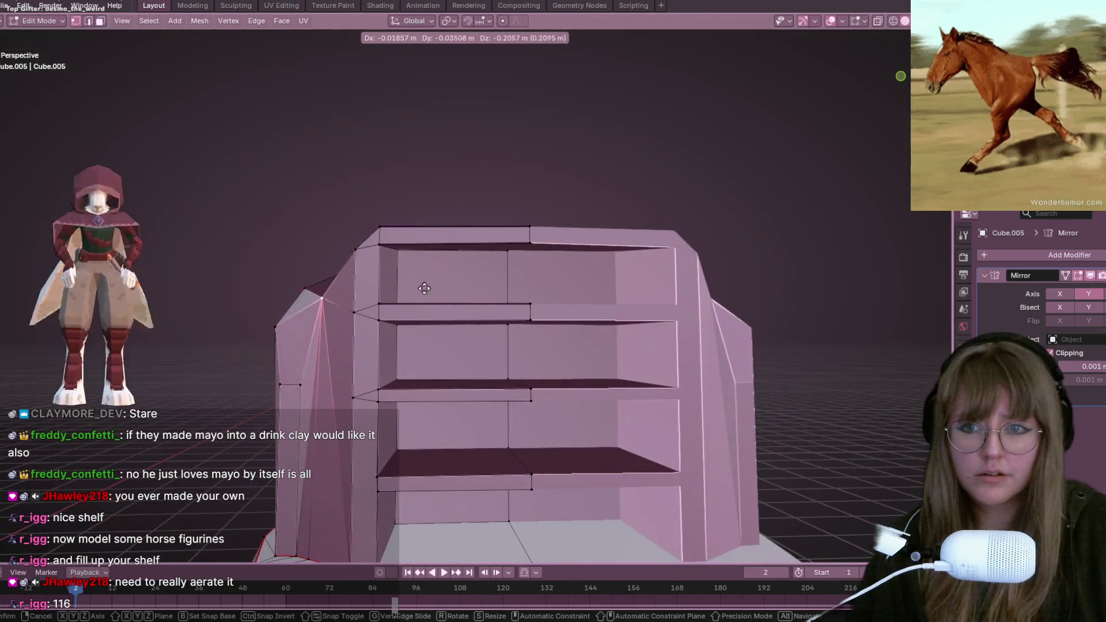
{"action": "key", "text": "KP_1"}
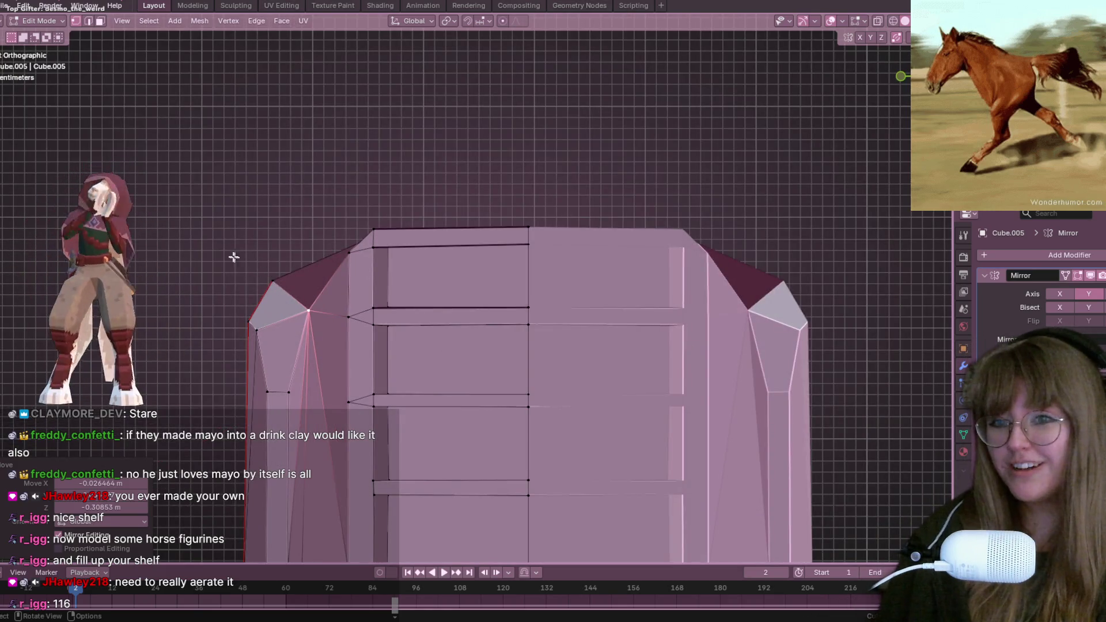
Step: Shift the left-side and top-left corner vertices into their new positions
{"action": "middle_click_drag", "start_coordinate": [307, 341], "coordinate": [390, 210], "text": "shift"}
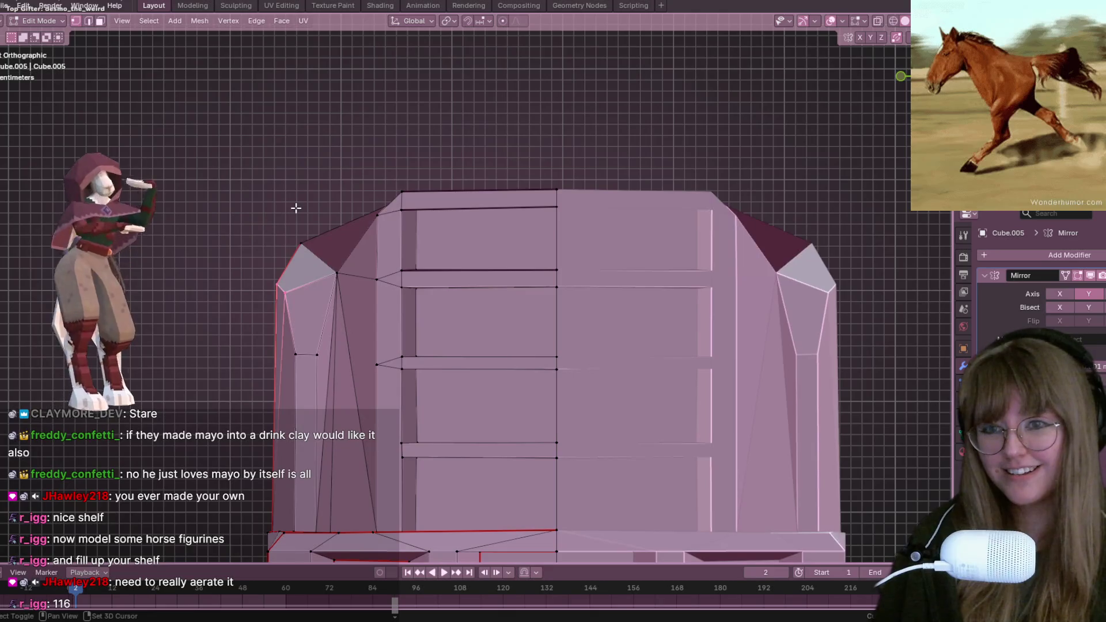
{"action": "key", "text": "g"}
{"action": "left_click", "coordinate": [324, 257]}
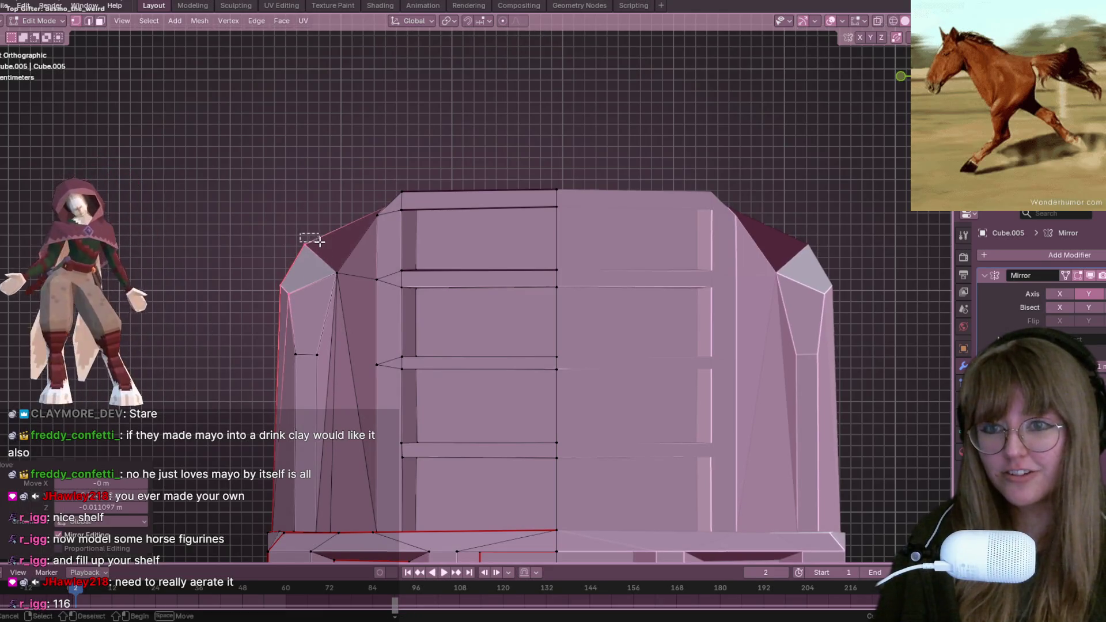
{"action": "key", "text": "g"}
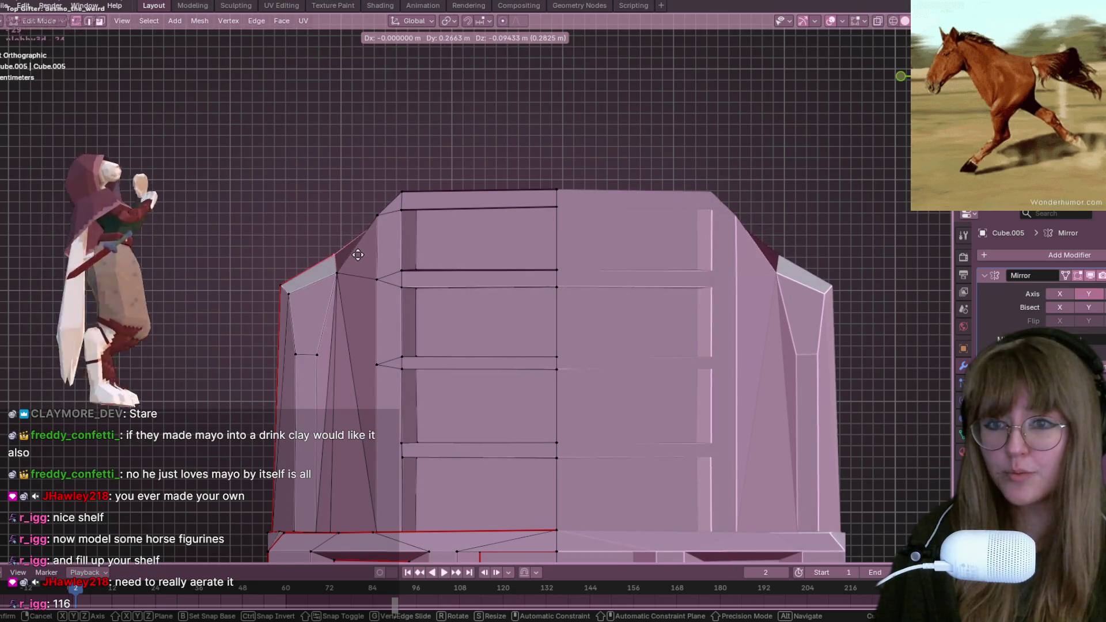
{"action": "left_click", "coordinate": [358, 255]}
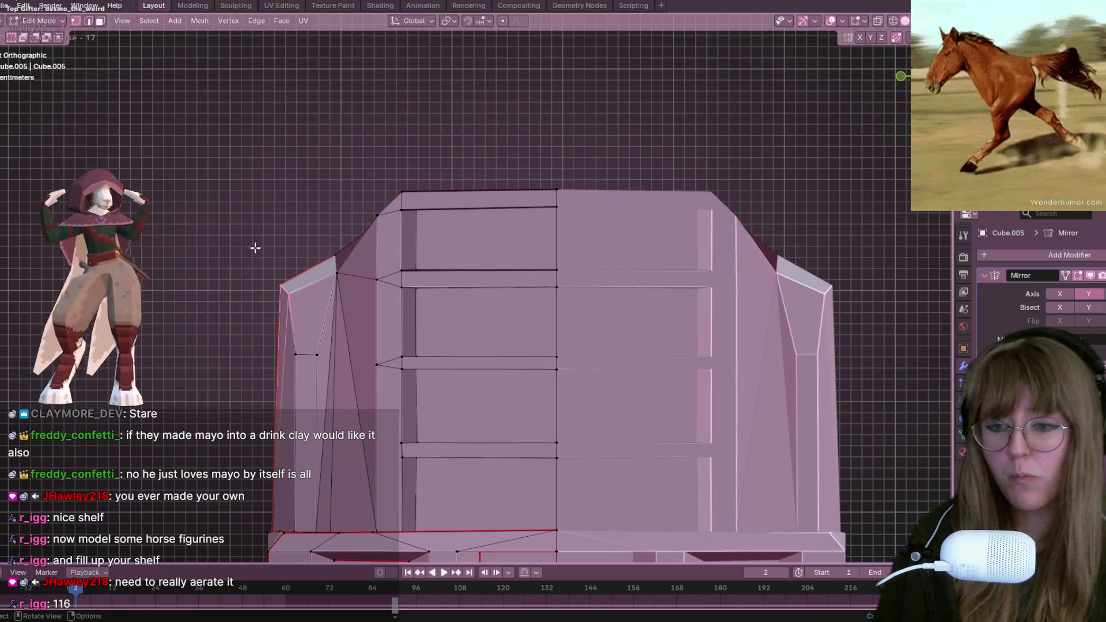
{"action": "key", "text": "g"}
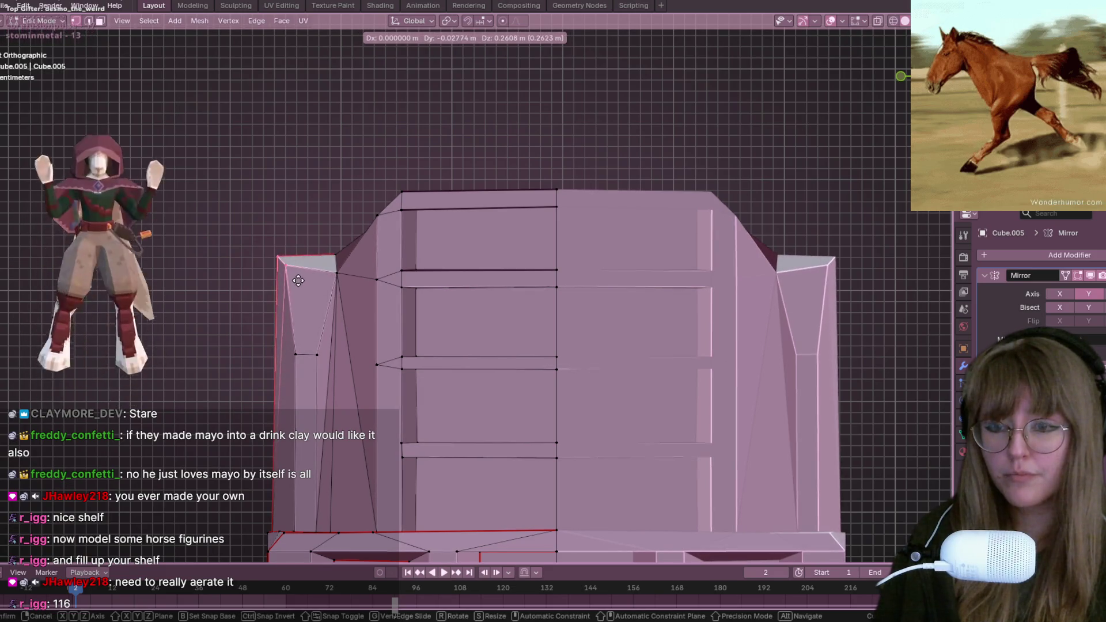
{"action": "left_click", "coordinate": [301, 280]}
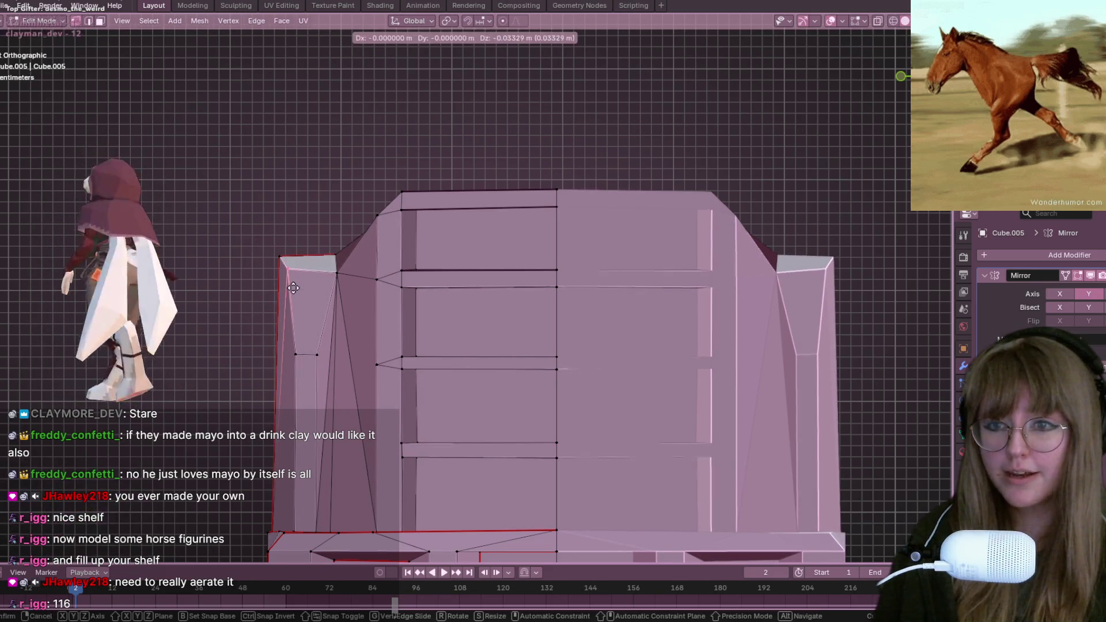
Step: Raise the left column's horizontal edge along Z and adjust the vertex at the column top
{"action": "left_click", "coordinate": [306, 354]}
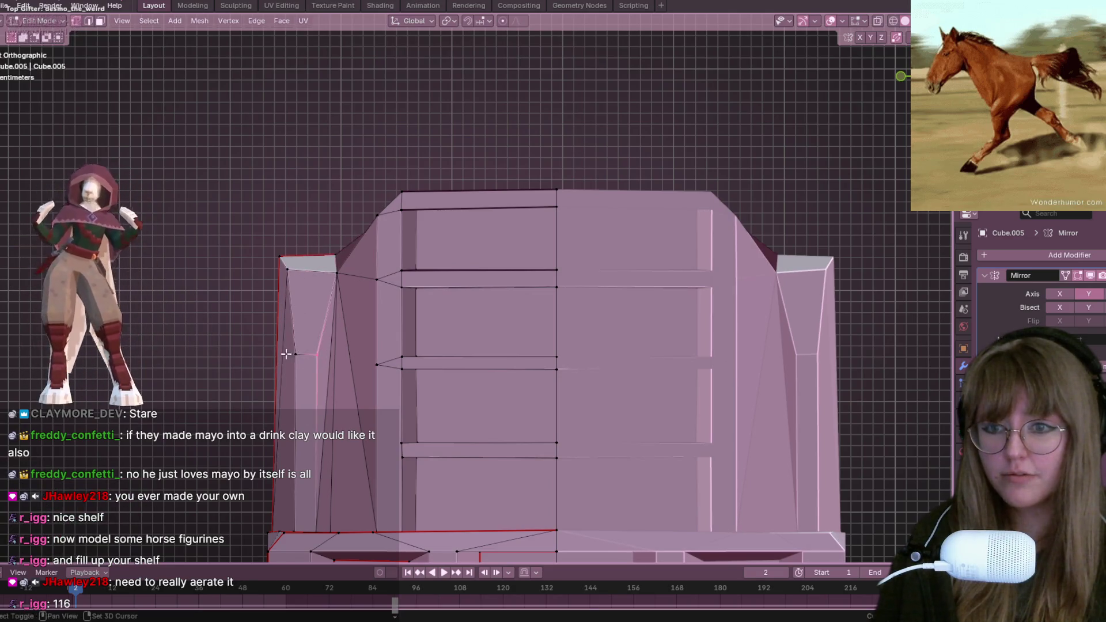
{"action": "key", "text": "g"}
{"action": "key", "text": "z"}
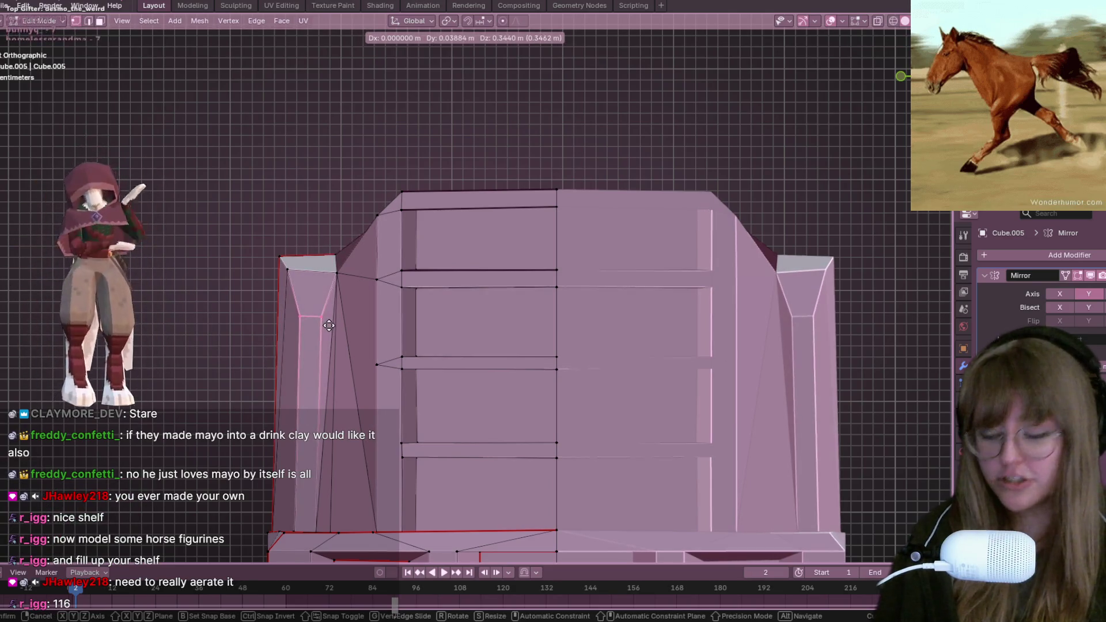
{"action": "left_click", "coordinate": [332, 320]}
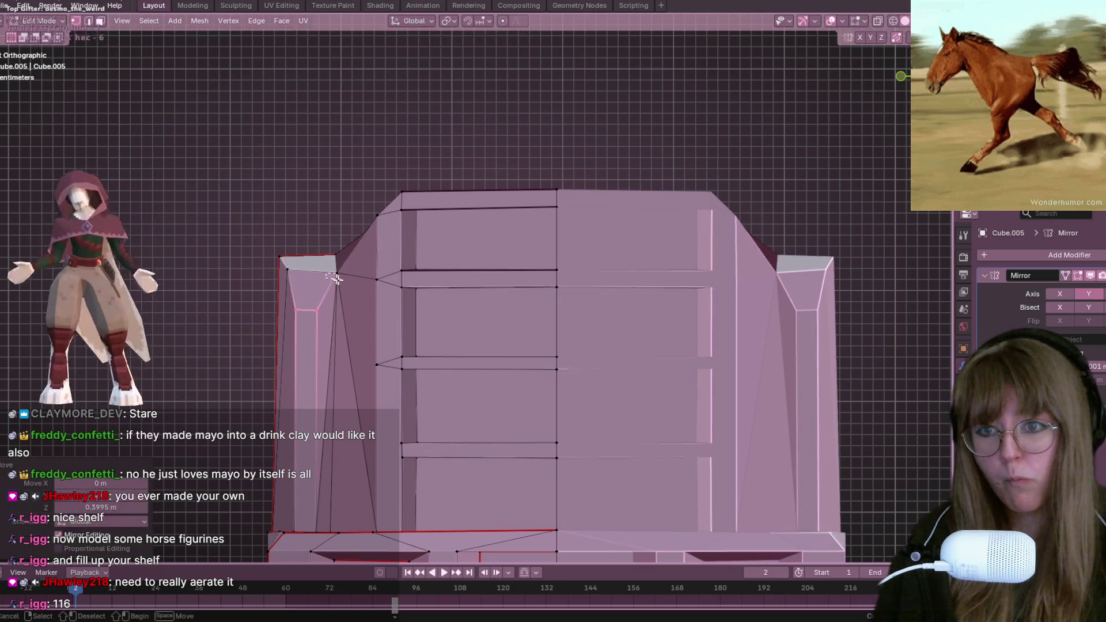
{"action": "left_click", "coordinate": [334, 276]}
{"action": "key", "text": "g"}
{"action": "left_click", "coordinate": [336, 276]}
{"action": "mouse_move", "coordinate": [353, 503]}
{"action": "middle_mouse_down"}
{"action": "mouse_move", "coordinate": [383, 397]}
{"action": "mouse_move", "coordinate": [384, 464]}
{"action": "mouse_move", "coordinate": [406, 414]}
{"action": "middle_mouse_up"}
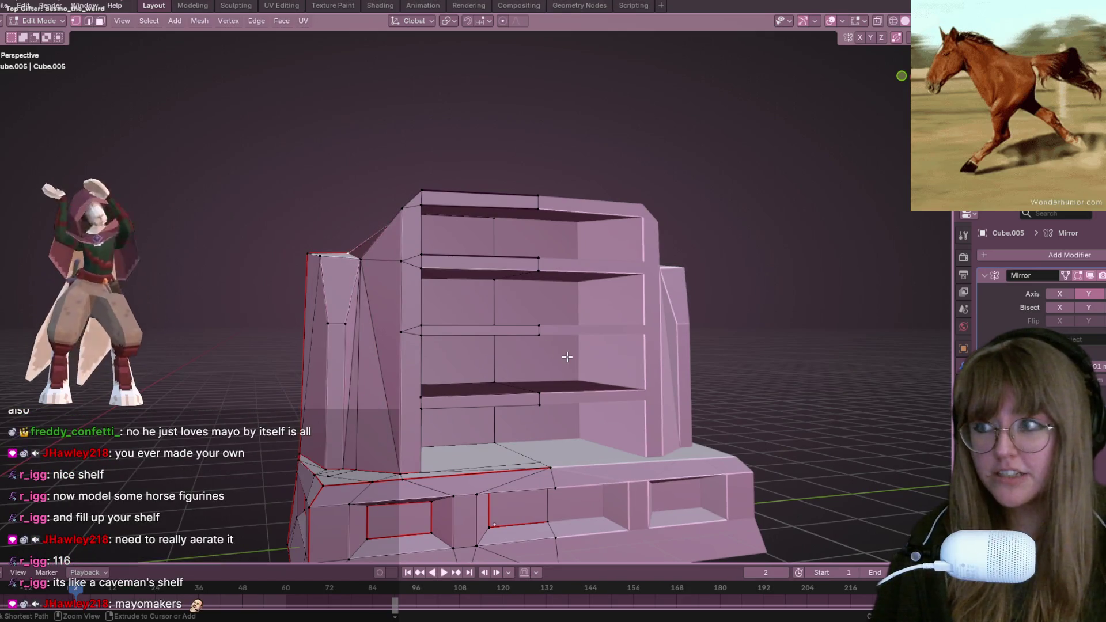
{"action": "mouse_move", "coordinate": [567, 357]}
{"action": "middle_mouse_down"}
{"action": "mouse_move", "coordinate": [683, 382]}
{"action": "mouse_move", "coordinate": [744, 369]}
{"action": "mouse_move", "coordinate": [736, 341]}
{"action": "mouse_move", "coordinate": [390, 325]}
{"action": "mouse_move", "coordinate": [370, 351]}
{"action": "middle_mouse_up"}
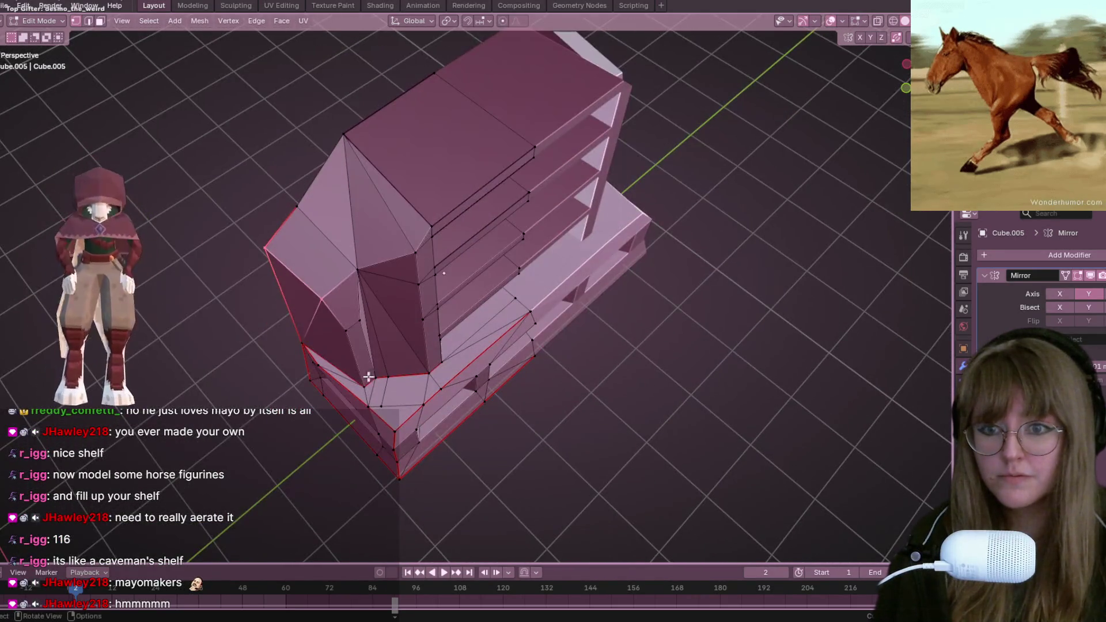
Step: Select three vertices on the angled side panel and move them inward
{"action": "left_click", "coordinate": [365, 321]}
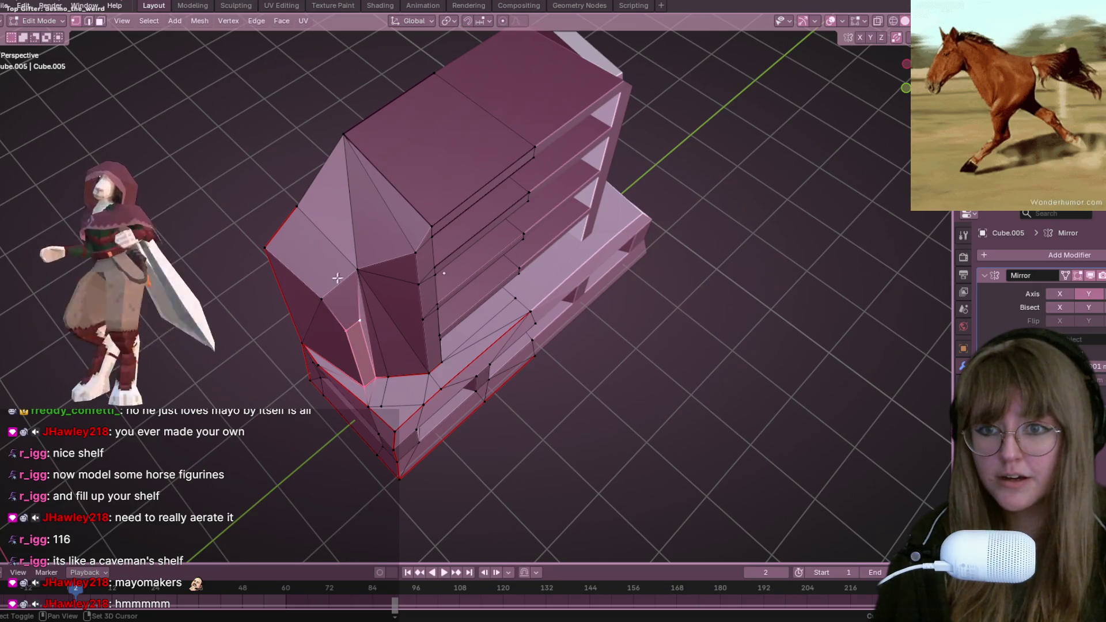
{"action": "left_click", "coordinate": [351, 275]}
{"action": "left_click", "coordinate": [324, 302], "text": "shift"}
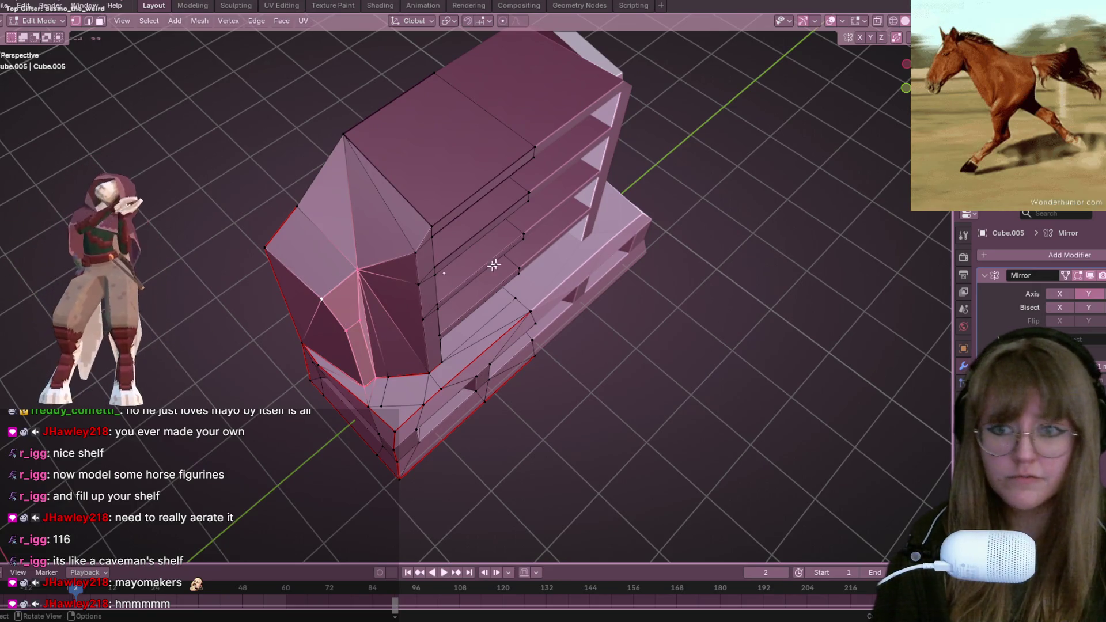
{"action": "middle_click_drag", "start_coordinate": [443, 273], "coordinate": [420, 353]}
{"action": "key", "text": "KP_5"}
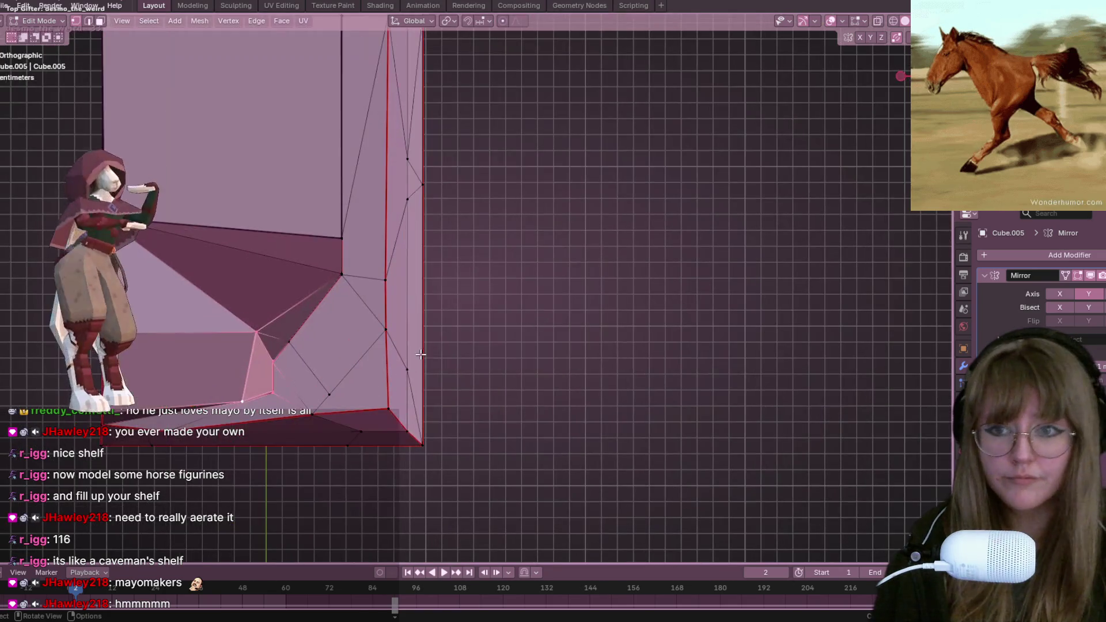
{"action": "key", "text": "g"}
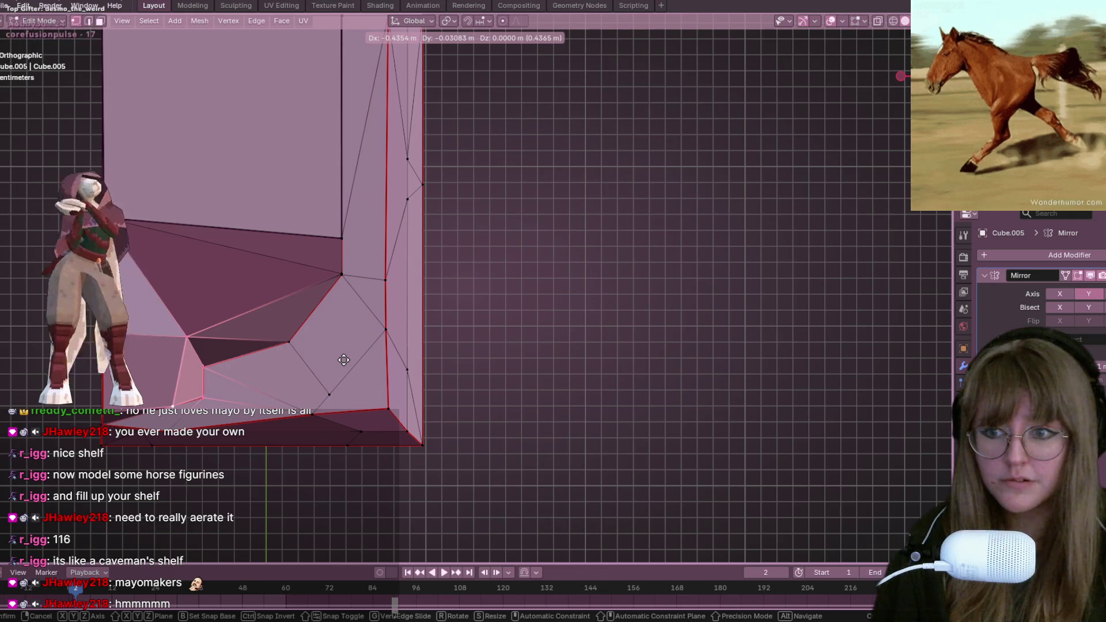
{"action": "left_click", "coordinate": [341, 360]}
Step: Vertex-slide the selected vertex along its edge to reshape the inner corner
{"action": "mouse_move", "coordinate": [350, 375]}
{"action": "middle_mouse_down"}
{"action": "mouse_move", "coordinate": [331, 348]}
{"action": "mouse_move", "coordinate": [667, 173]}
{"action": "middle_mouse_up"}
{"action": "key", "text": "KP_1"}
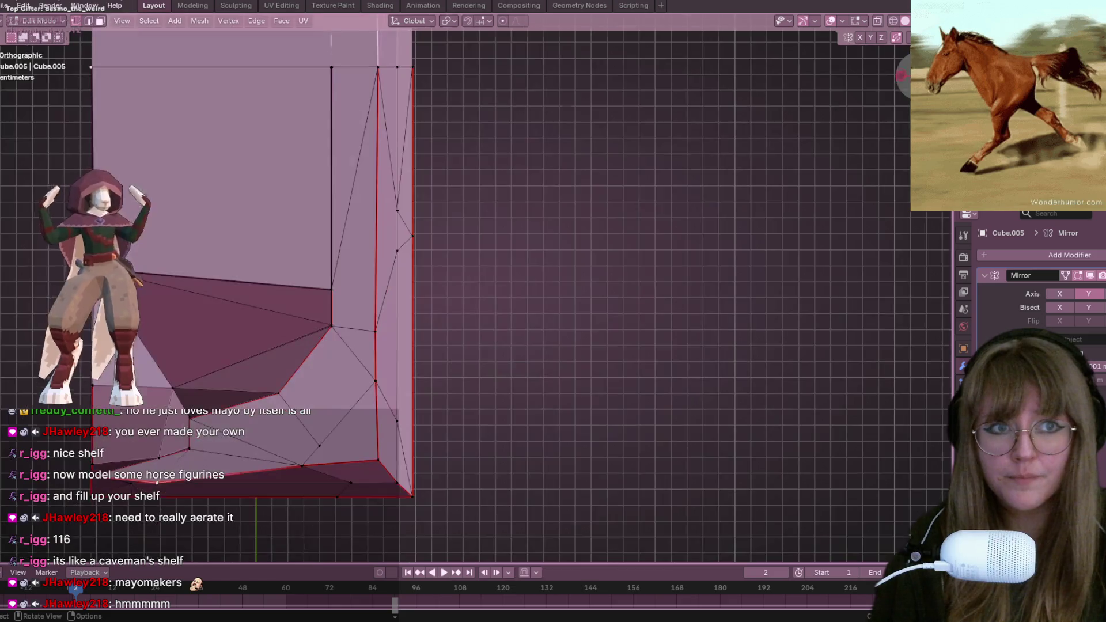
{"action": "middle_click_drag", "start_coordinate": [127, 421], "coordinate": [260, 308], "text": "shift"}
{"action": "key", "text": "shift+v"}
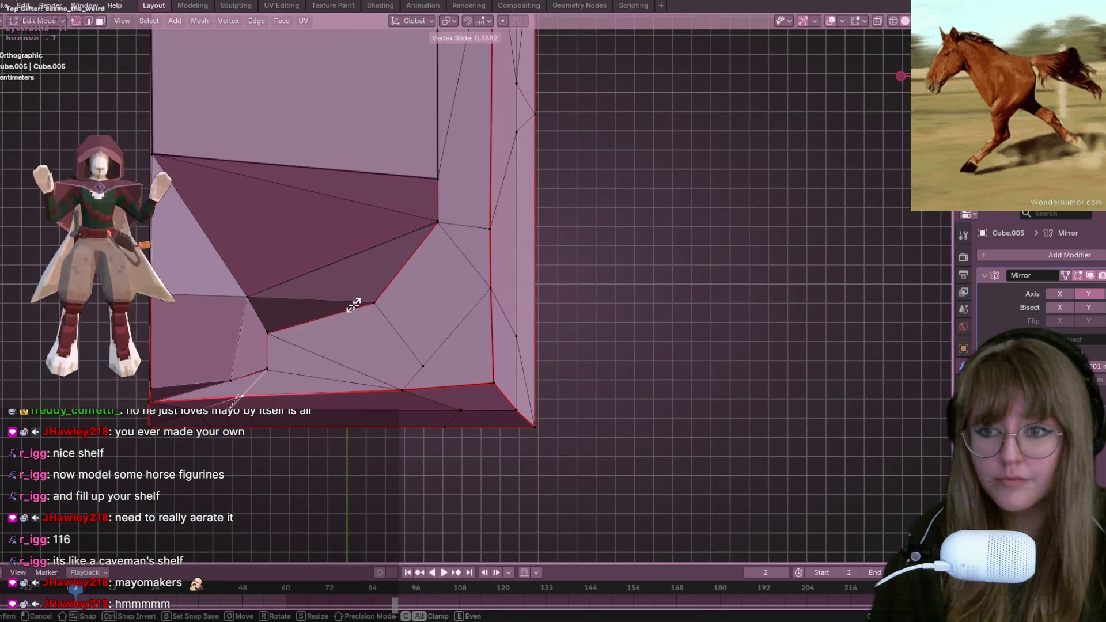
{"action": "left_click", "coordinate": [349, 306]}
Step: Orbit around the shelf's corner rim to inspect the stepped ledge at the base
{"action": "scroll", "coordinate": [594, 385], "scroll_direction": "down", "scroll_amount": 2}
{"action": "mouse_move", "coordinate": [598, 384]}
{"action": "middle_mouse_down"}
{"action": "mouse_move", "coordinate": [686, 345]}
{"action": "mouse_move", "coordinate": [600, 237]}
{"action": "mouse_move", "coordinate": [585, 335]}
{"action": "middle_mouse_up"}
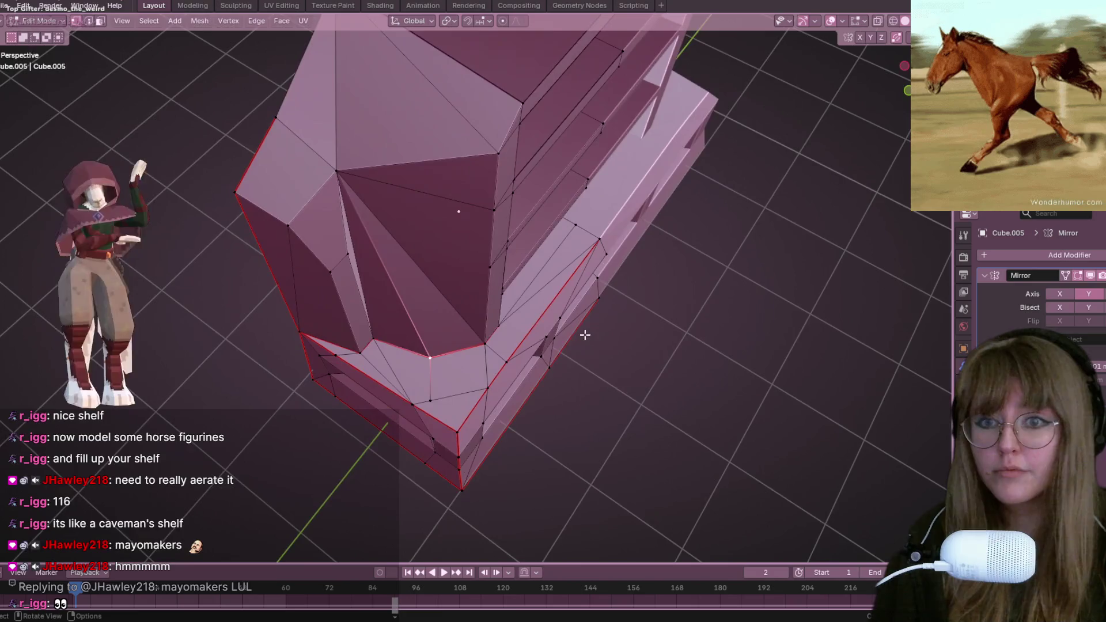
{"action": "scroll", "coordinate": [576, 341], "scroll_direction": "up", "scroll_amount": 5}
{"action": "mouse_move", "coordinate": [488, 414]}
{"action": "middle_mouse_down"}
{"action": "mouse_move", "coordinate": [559, 277]}
{"action": "mouse_move", "coordinate": [440, 288]}
{"action": "middle_mouse_up"}
{"action": "mouse_move", "coordinate": [518, 241]}
{"action": "middle_mouse_down"}
{"action": "mouse_move", "coordinate": [536, 207]}
{"action": "mouse_move", "coordinate": [565, 196]}
{"action": "mouse_move", "coordinate": [611, 247]}
{"action": "mouse_move", "coordinate": [640, 246]}
{"action": "middle_mouse_up"}
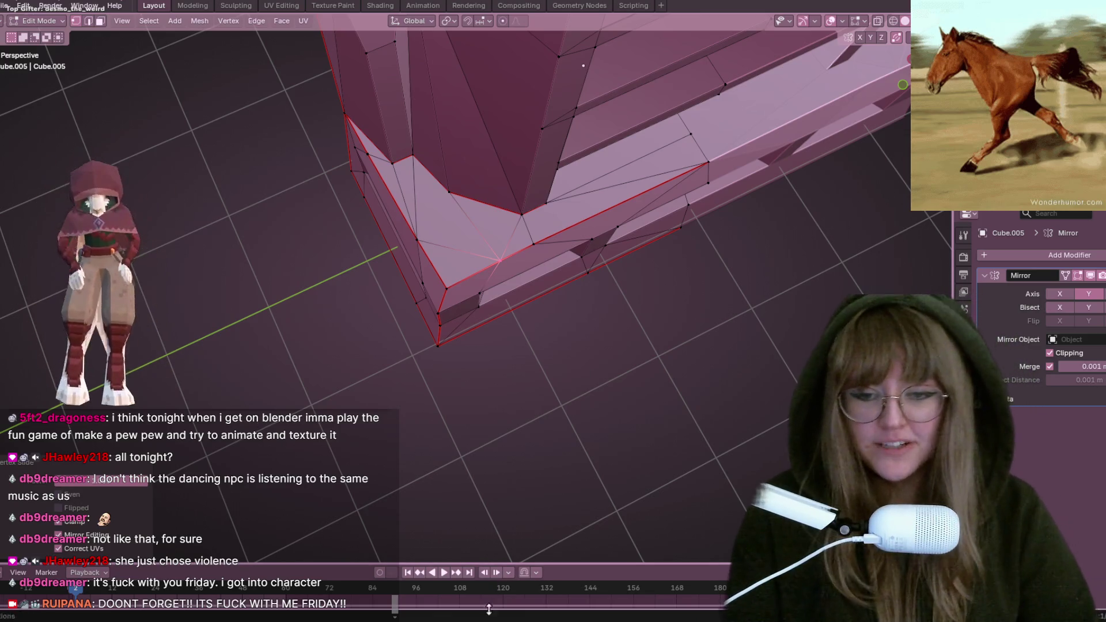
Step: Bring the TikTok LIVE Studio window in front of Blender with Alt+Tab
{"action": "key", "text": "alt+Tab"}
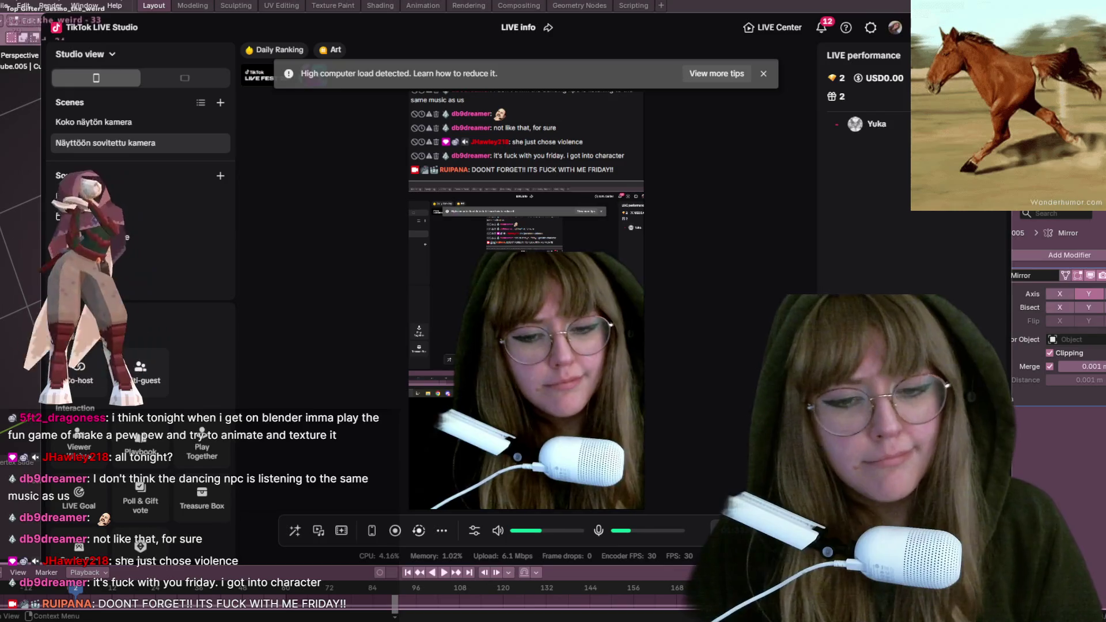
Step: End the live stream through End LIVE and confirm with End now
{"action": "left_click", "coordinate": [719, 529]}
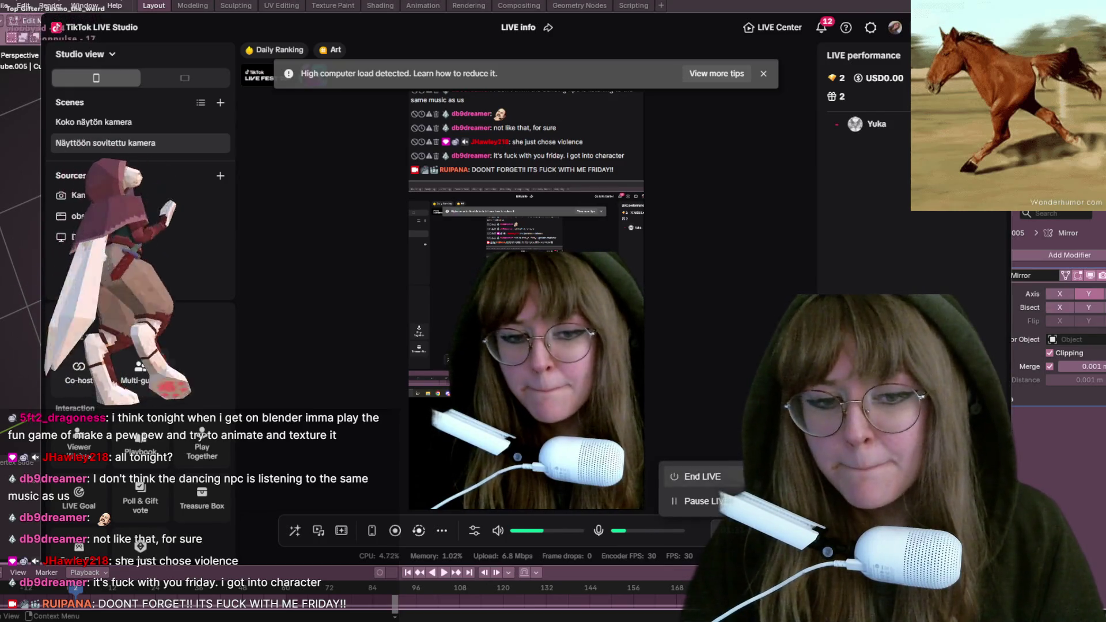
{"action": "left_click", "coordinate": [679, 474]}
{"action": "left_click", "coordinate": [569, 326]}
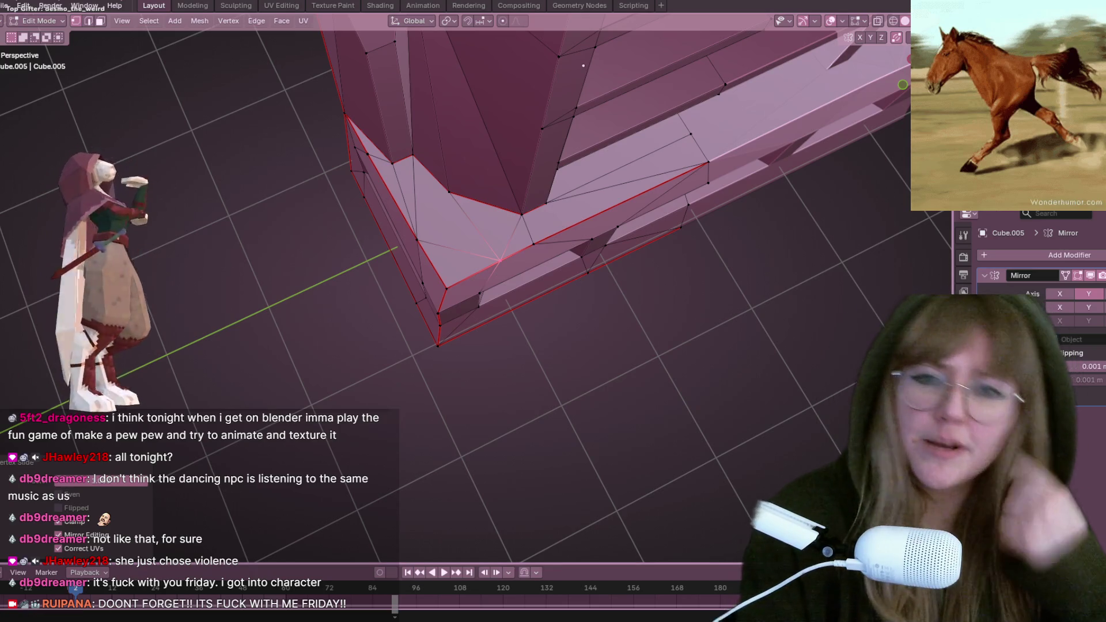
Step: Knife-cut an edge from the side vertex to the shelf board's upper corner and nudge that corner
{"action": "mouse_move", "coordinate": [584, 65]}
{"action": "middle_mouse_down"}
{"action": "mouse_move", "coordinate": [709, 230]}
{"action": "mouse_move", "coordinate": [669, 157]}
{"action": "mouse_move", "coordinate": [372, 162]}
{"action": "mouse_move", "coordinate": [432, 178]}
{"action": "mouse_move", "coordinate": [406, 117]}
{"action": "mouse_move", "coordinate": [536, 316]}
{"action": "mouse_move", "coordinate": [534, 287]}
{"action": "middle_mouse_up"}
{"action": "key", "text": "k"}
{"action": "left_click", "coordinate": [327, 198]}
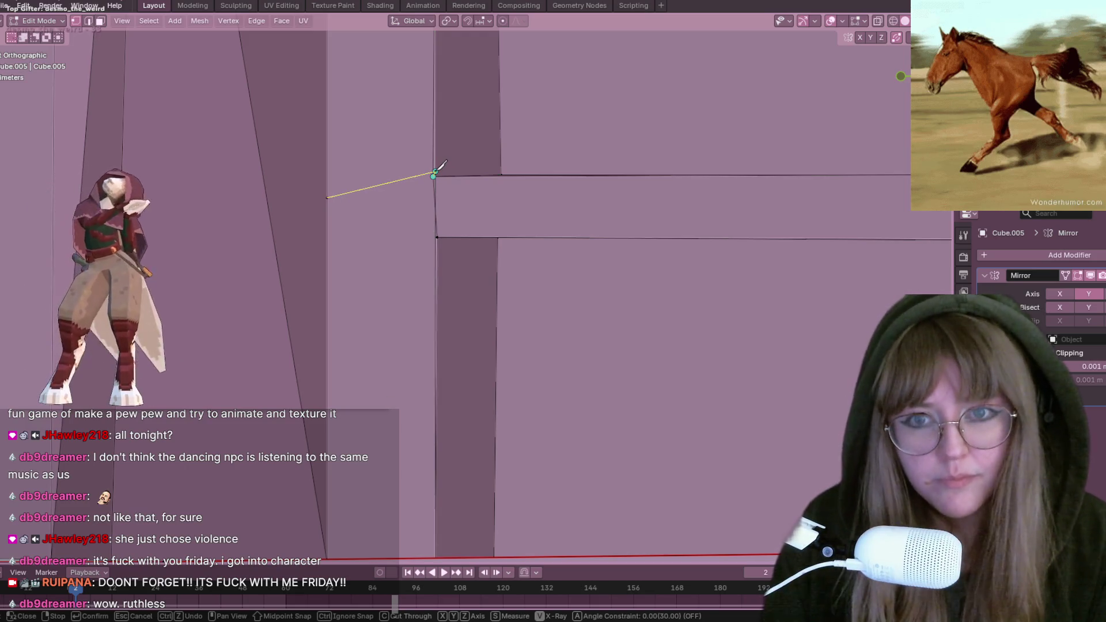
{"action": "left_click", "coordinate": [435, 173]}
{"action": "key", "text": "Return"}
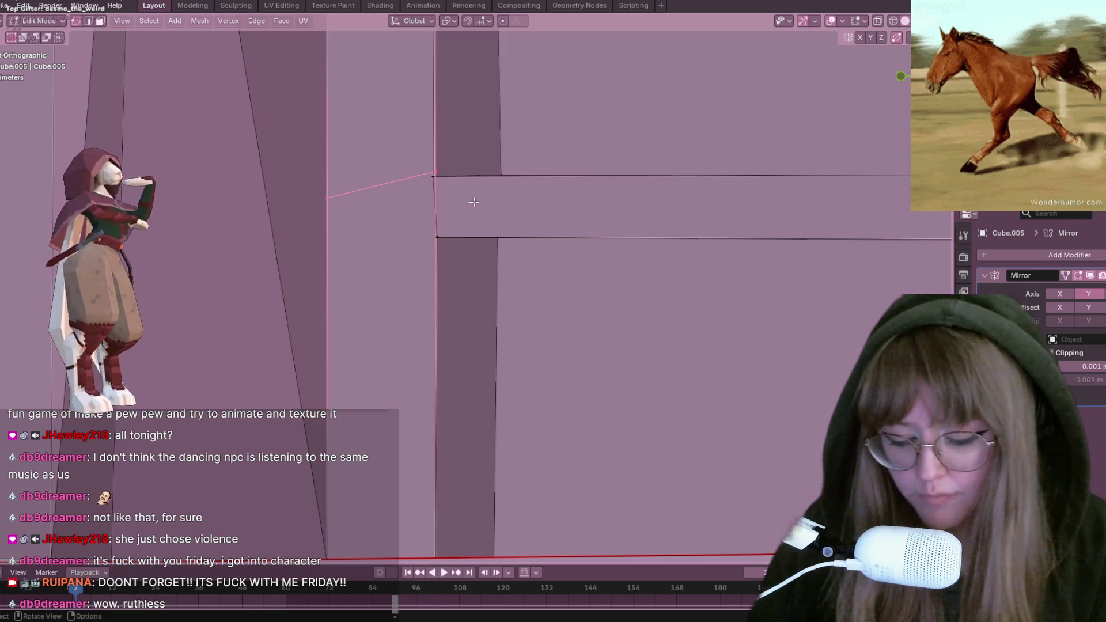
{"action": "left_click", "coordinate": [436, 173]}
{"action": "key", "text": "g"}
{"action": "left_click", "coordinate": [448, 180]}
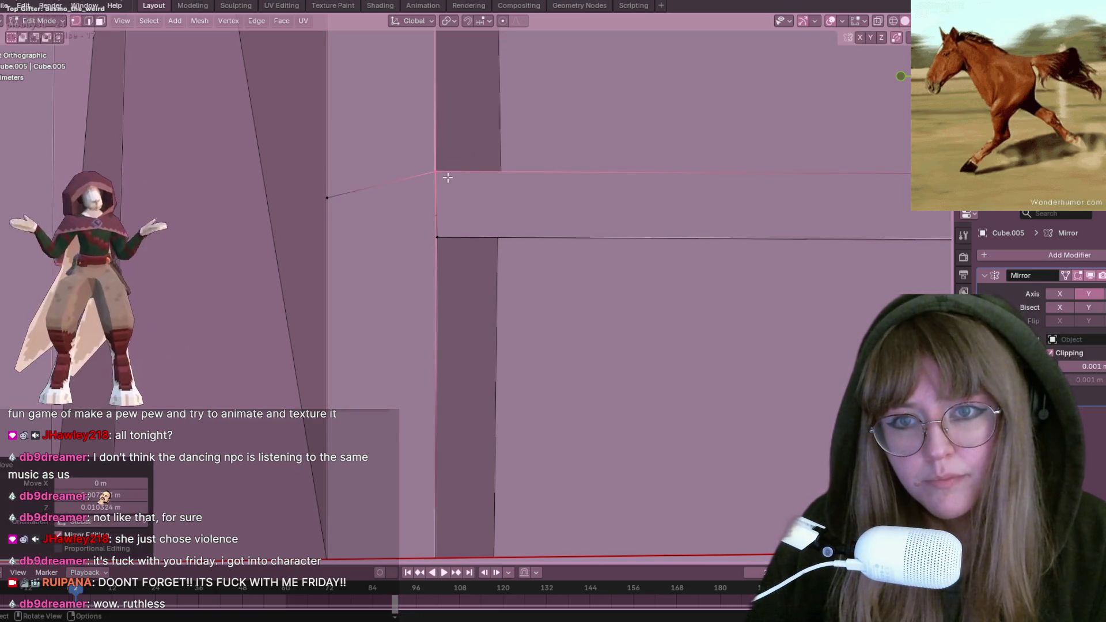
Step: Knife-cut from the side vertex to the lower corner and raise that corner vertex slightly
{"action": "key", "text": "k"}
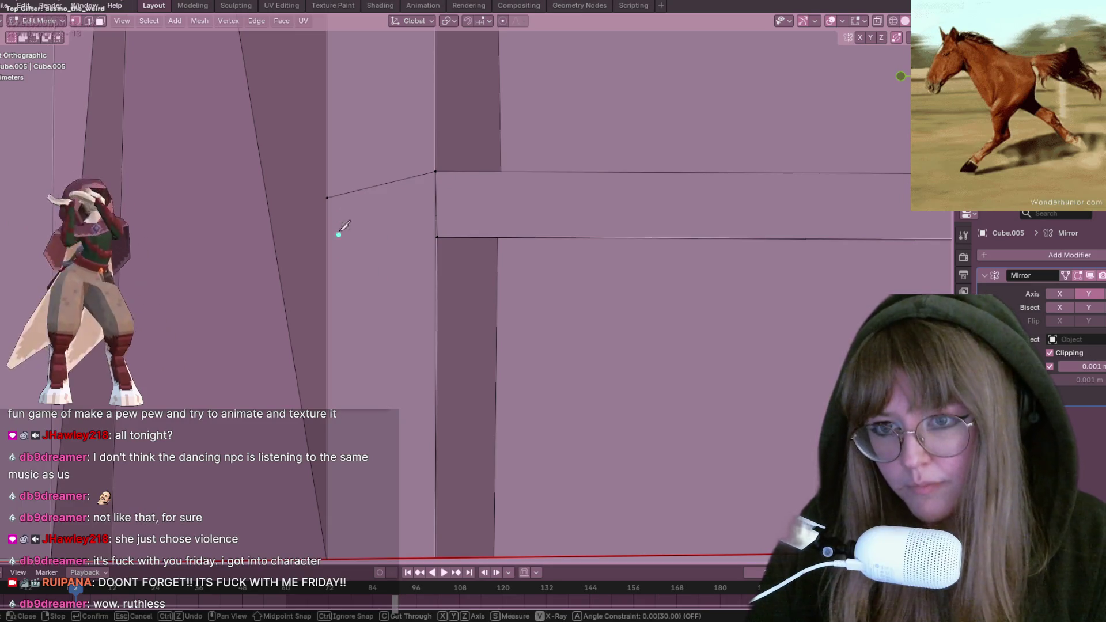
{"action": "left_click", "coordinate": [327, 198]}
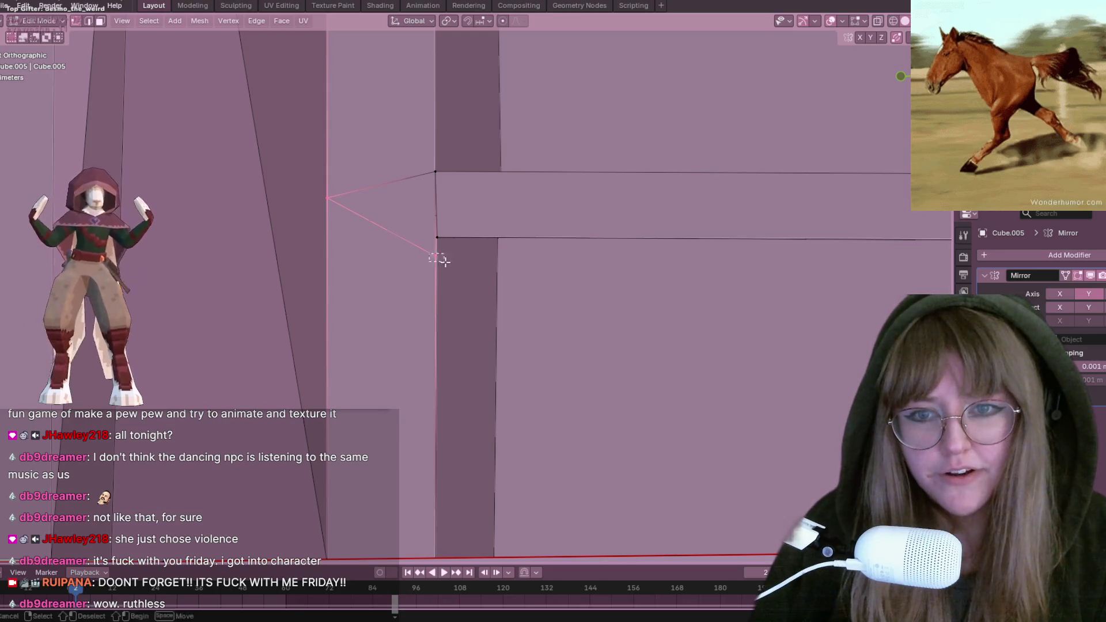
{"action": "left_click", "coordinate": [436, 258]}
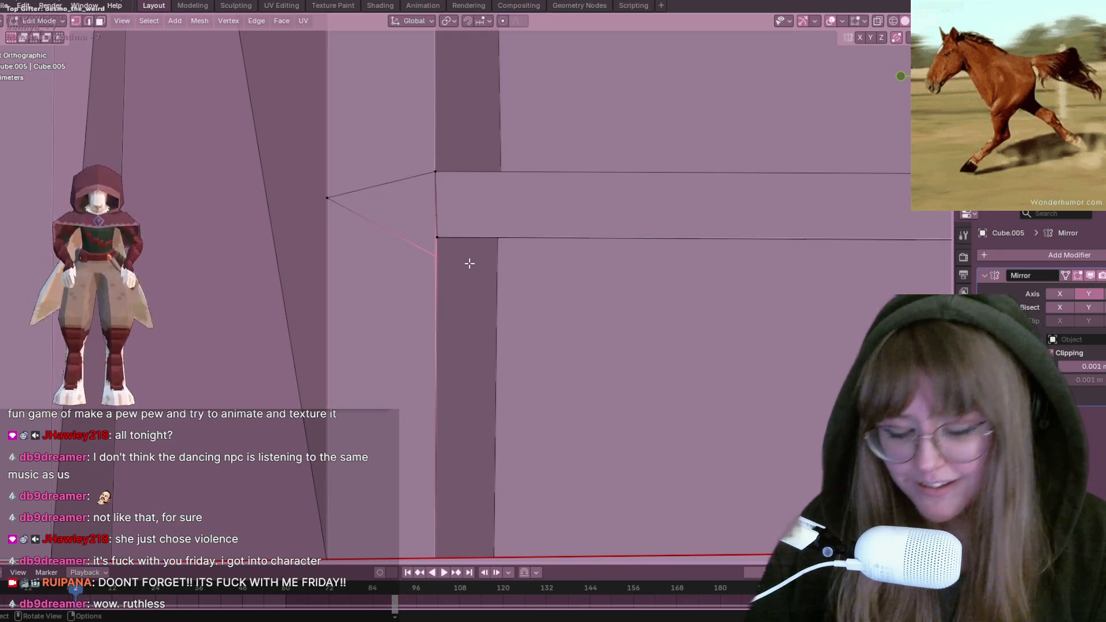
{"action": "key", "text": "g"}
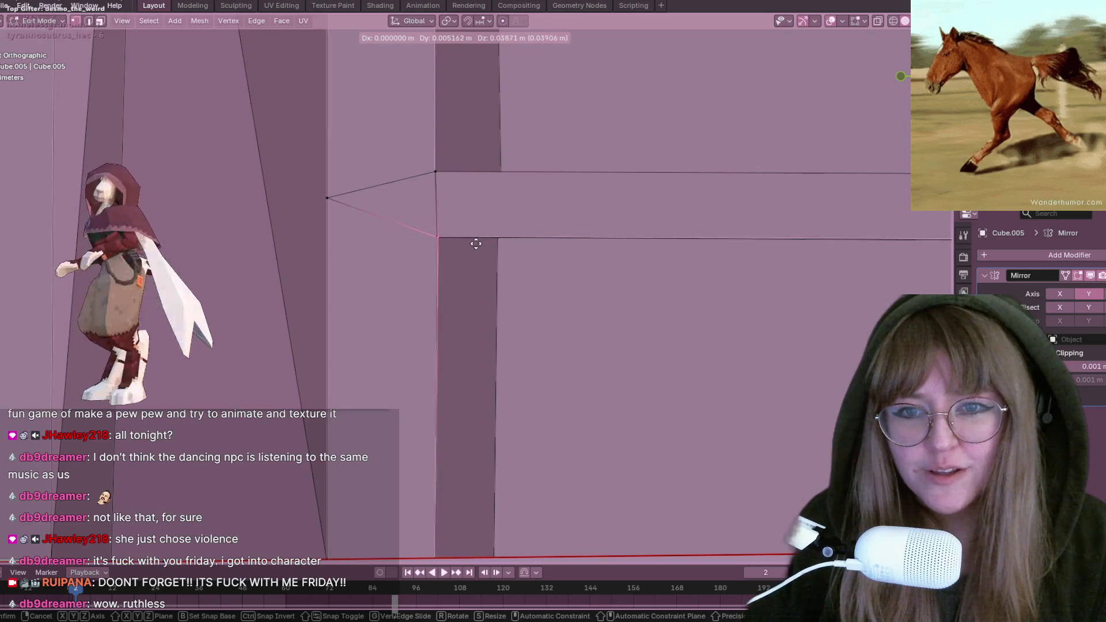
{"action": "left_click", "coordinate": [475, 244]}
{"action": "scroll", "coordinate": [476, 244], "scroll_direction": "down", "scroll_amount": 4}
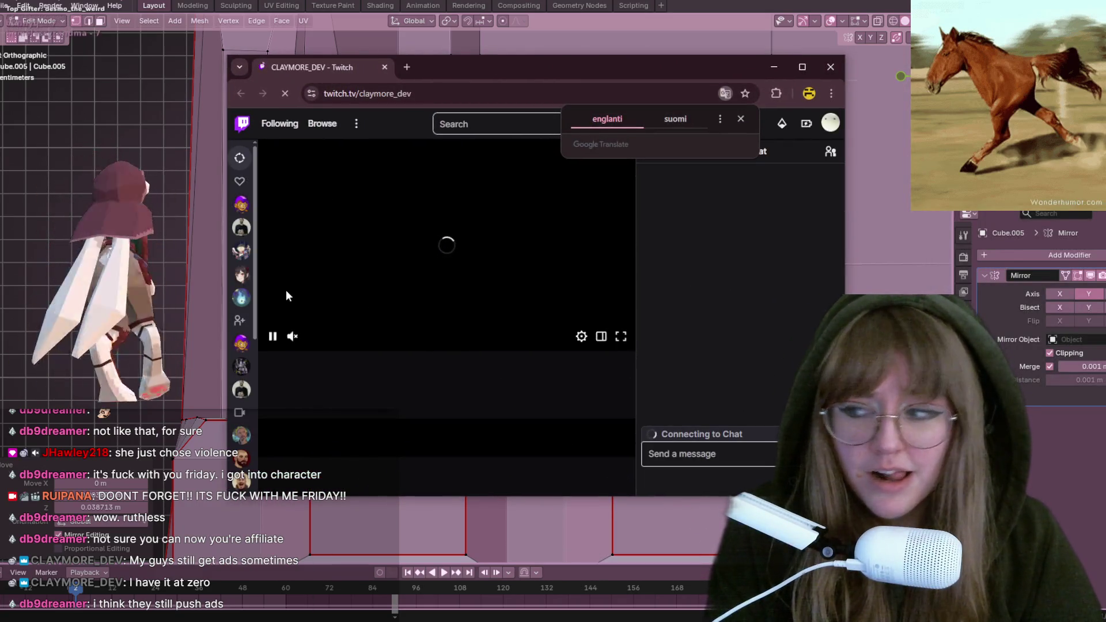
Step: Unmute the Twitch stream and its site audio, pausing music and dismissing the collaboration prompt
{"action": "left_click", "coordinate": [300, 340]}
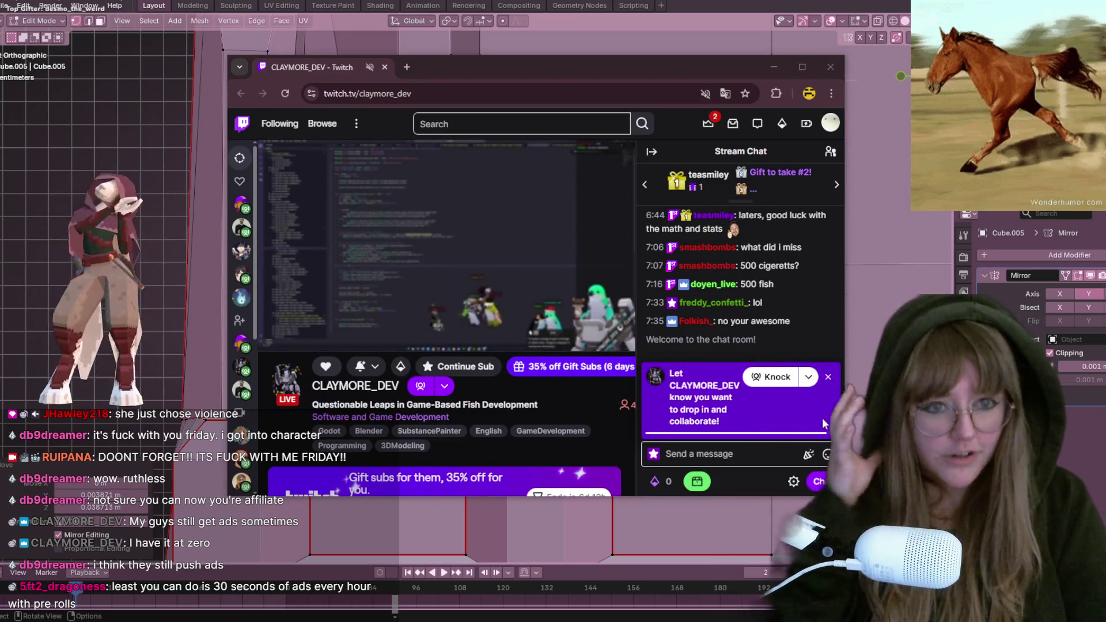
{"action": "key", "text": "XF86AudioPlay"}
{"action": "left_click", "coordinate": [828, 378]}
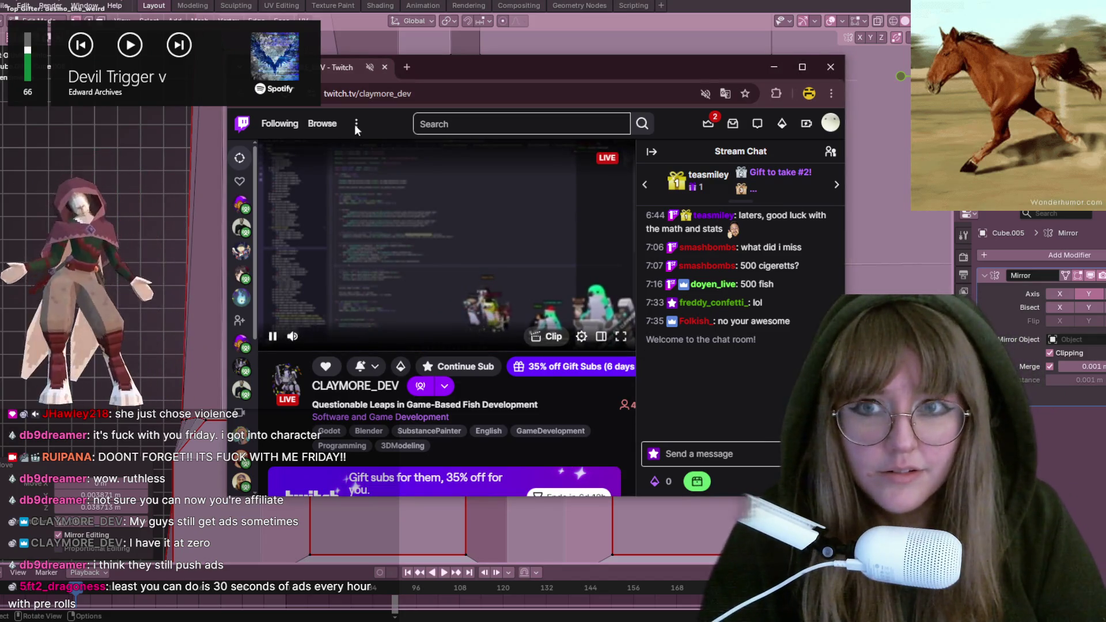
{"action": "right_click", "coordinate": [352, 69]}
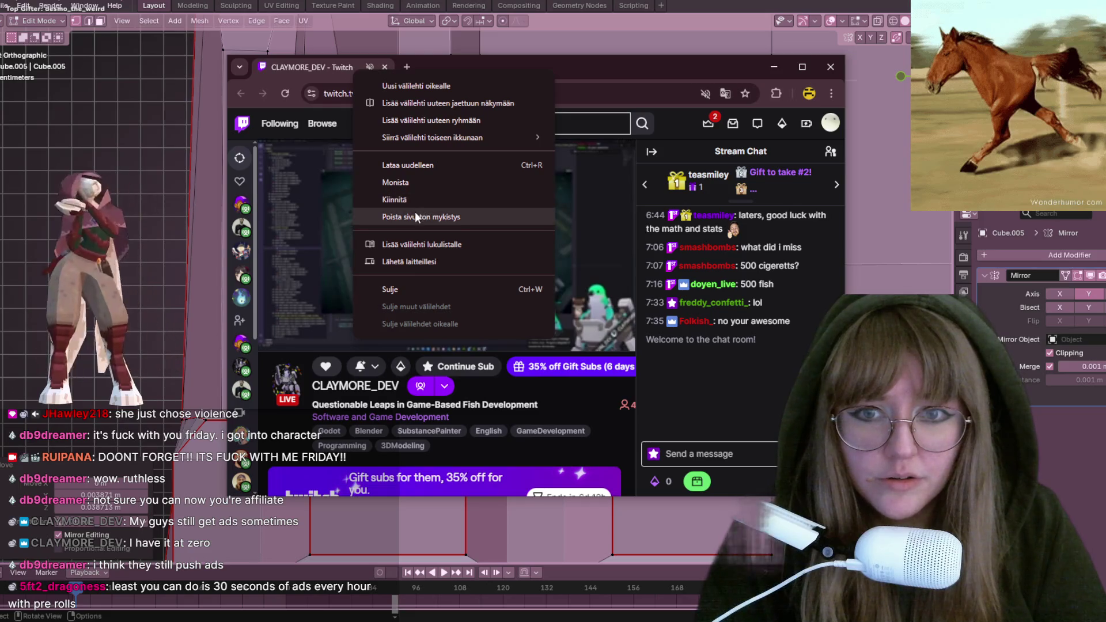
{"action": "left_click", "coordinate": [414, 217]}
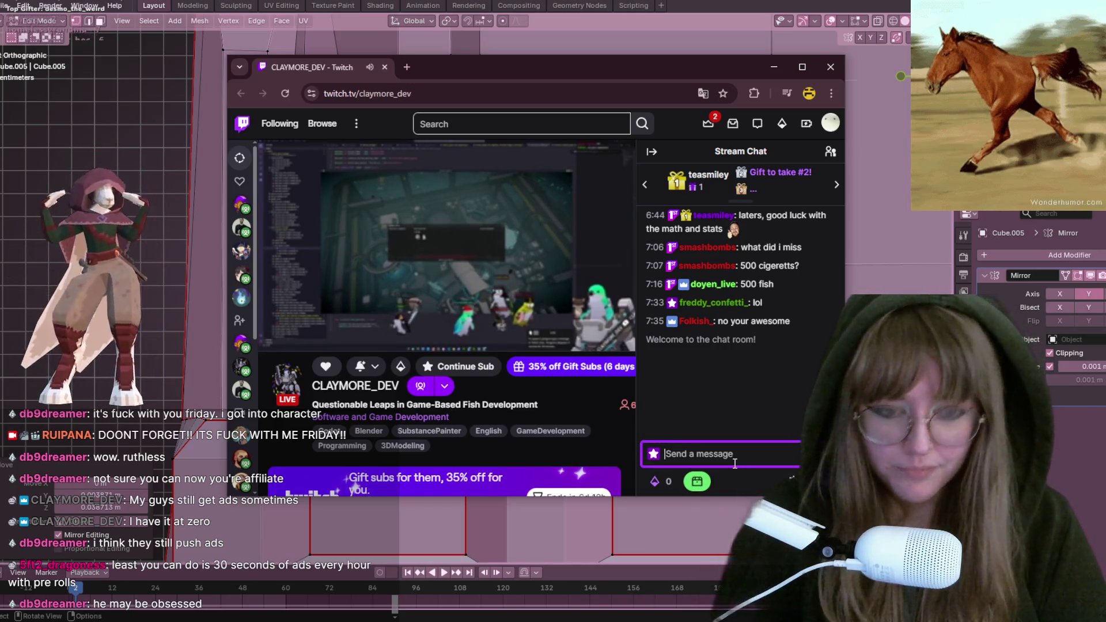
Step: Post 'pink' in the stream chat and close the browser window
{"action": "type", "text": "k"}
{"action": "key", "text": "Return"}
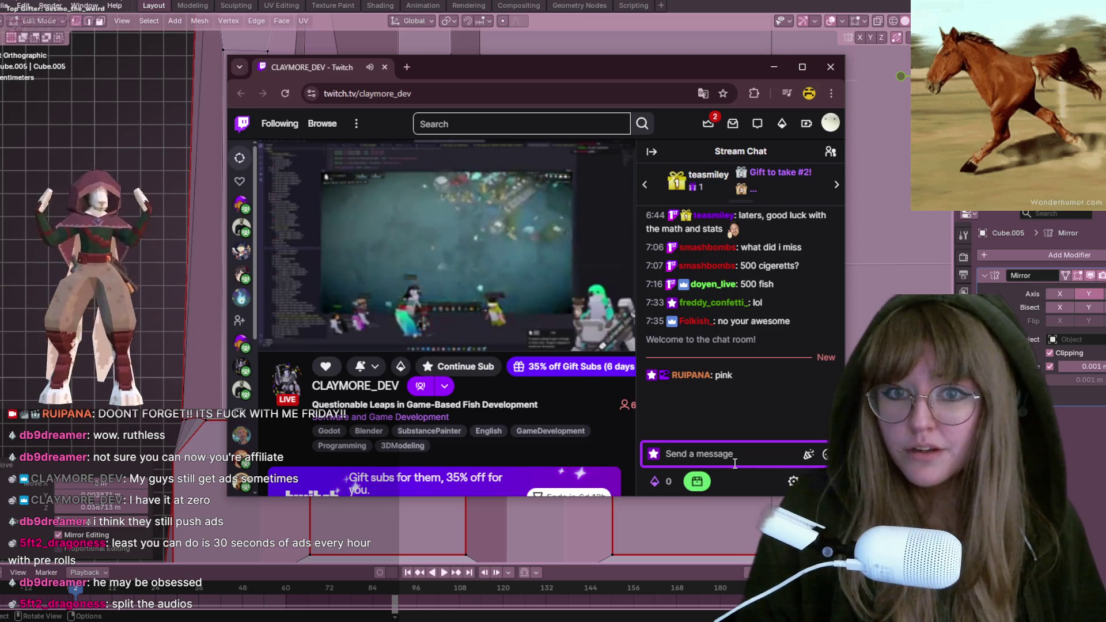
{"action": "left_click", "coordinate": [831, 67]}
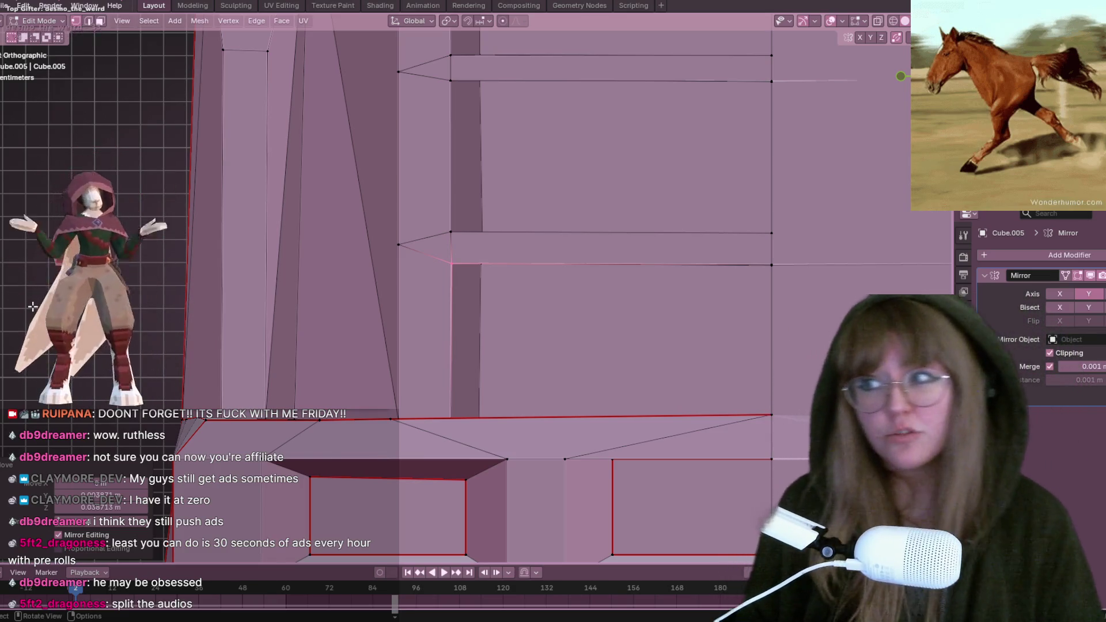
Step: Orbit the viewport from front orthographic into a perspective view of the mirrored bookcase
{"action": "mouse_move", "coordinate": [304, 288]}
{"action": "middle_mouse_down"}
{"action": "mouse_move", "coordinate": [568, 313]}
{"action": "mouse_move", "coordinate": [716, 172]}
{"action": "middle_mouse_up"}
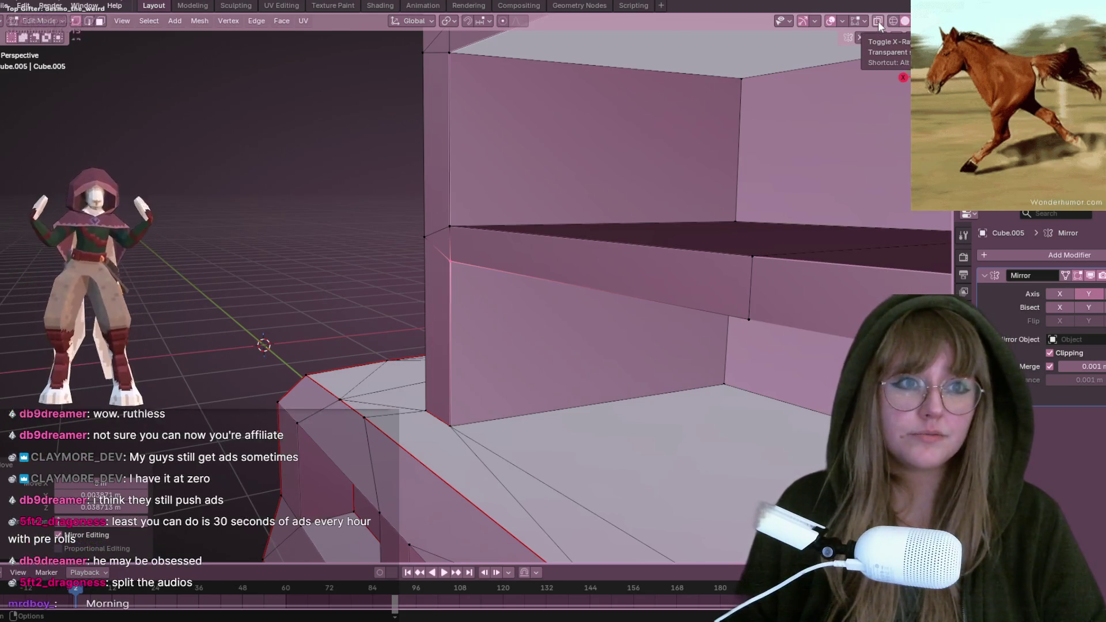
{"action": "left_click", "coordinate": [878, 21]}
{"action": "middle_click_drag", "start_coordinate": [802, 118], "coordinate": [461, 114]}
{"action": "middle_click_drag", "start_coordinate": [154, 31], "coordinate": [576, 208]}
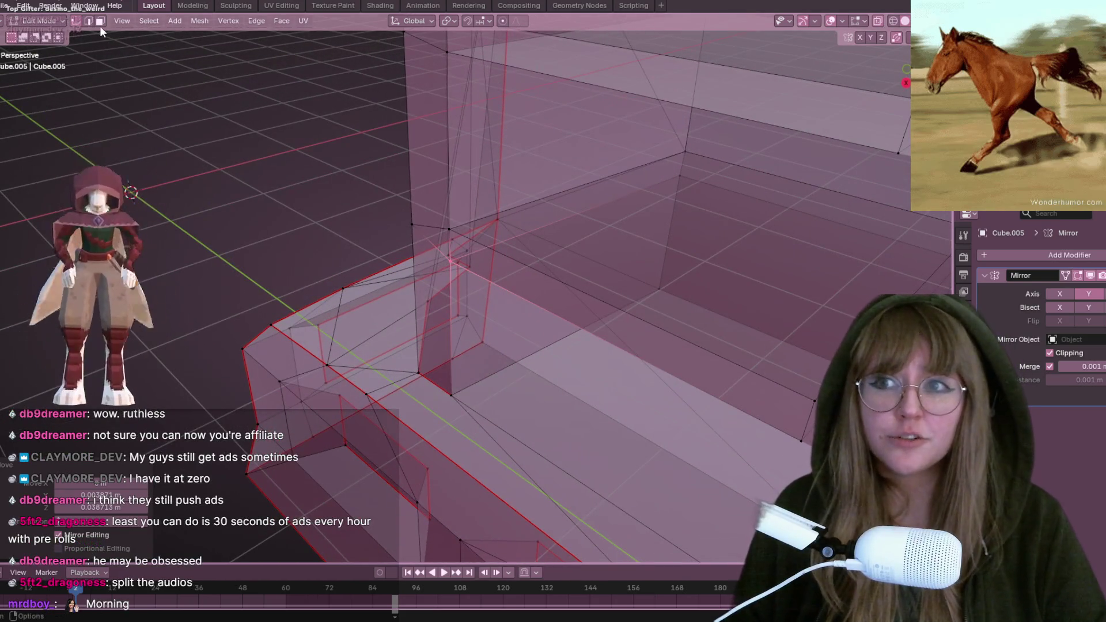
{"action": "left_click", "coordinate": [631, 184]}
{"action": "mouse_move", "coordinate": [631, 183]}
{"action": "middle_mouse_down"}
{"action": "mouse_move", "coordinate": [593, 184]}
{"action": "mouse_move", "coordinate": [573, 86]}
{"action": "mouse_move", "coordinate": [557, 87]}
{"action": "mouse_move", "coordinate": [564, 73]}
{"action": "mouse_move", "coordinate": [513, 116]}
{"action": "mouse_move", "coordinate": [540, 185]}
{"action": "mouse_move", "coordinate": [611, 148]}
{"action": "mouse_move", "coordinate": [662, 185]}
{"action": "mouse_move", "coordinate": [680, 230]}
{"action": "mouse_move", "coordinate": [687, 193]}
{"action": "mouse_move", "coordinate": [637, 168]}
{"action": "mouse_move", "coordinate": [590, 94]}
{"action": "mouse_move", "coordinate": [526, 72]}
{"action": "mouse_move", "coordinate": [590, 134]}
{"action": "mouse_move", "coordinate": [563, 119]}
{"action": "mouse_move", "coordinate": [661, 93]}
{"action": "middle_mouse_up"}
{"action": "key", "text": "x"}
{"action": "key", "text": "x"}
{"action": "key", "text": "Escape"}
{"action": "key", "text": "x"}
{"action": "key", "text": "Escape"}
{"action": "scroll", "coordinate": [565, 68], "scroll_direction": "down", "scroll_amount": 3}
{"action": "left_click", "coordinate": [540, 185]}
{"action": "right_click", "coordinate": [531, 71]}
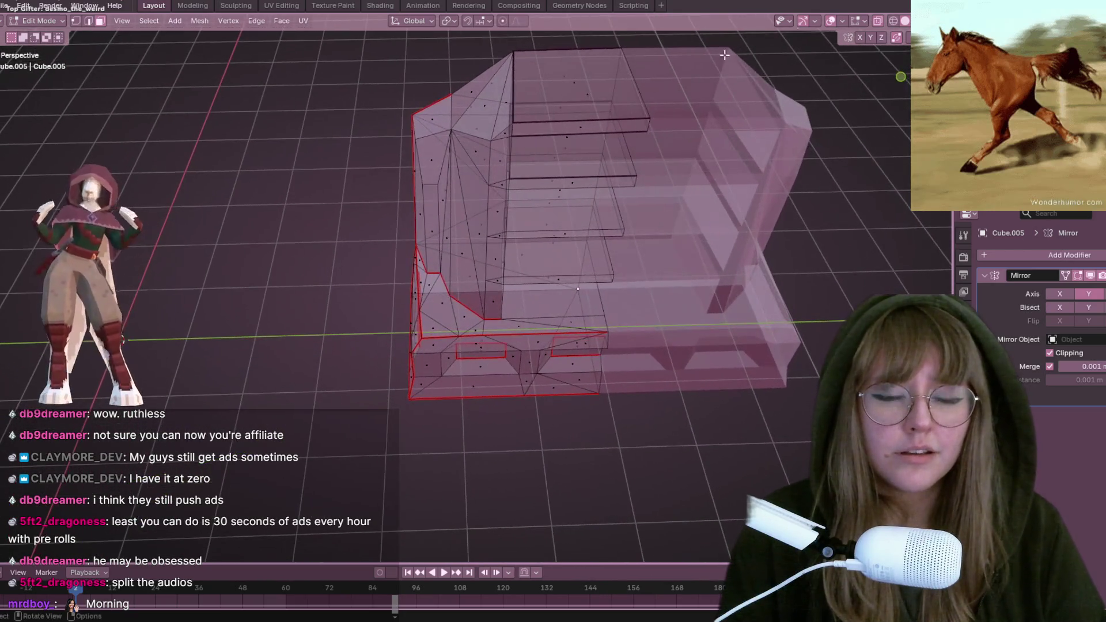
{"action": "left_click", "coordinate": [878, 21]}
{"action": "left_click", "coordinate": [576, 81]}
{"action": "mouse_move", "coordinate": [576, 81]}
{"action": "middle_mouse_down"}
{"action": "mouse_move", "coordinate": [622, 141]}
{"action": "mouse_move", "coordinate": [548, 143]}
{"action": "mouse_move", "coordinate": [511, 175]}
{"action": "mouse_move", "coordinate": [632, 168]}
{"action": "mouse_move", "coordinate": [288, 115]}
{"action": "middle_mouse_up"}
{"action": "right_click", "coordinate": [622, 144]}
{"action": "left_click", "coordinate": [623, 144]}
{"action": "left_click", "coordinate": [565, 142]}
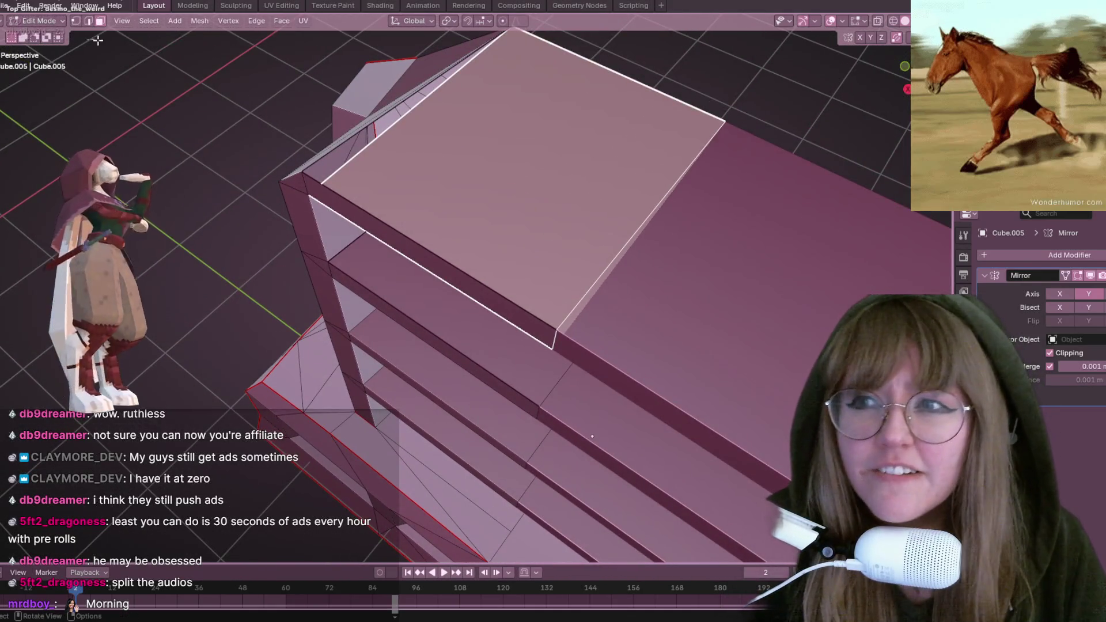
Step: Switch to vertex select and orbit around the bookcase top to see the whole model
{"action": "left_click", "coordinate": [75, 20]}
{"action": "left_click", "coordinate": [326, 181]}
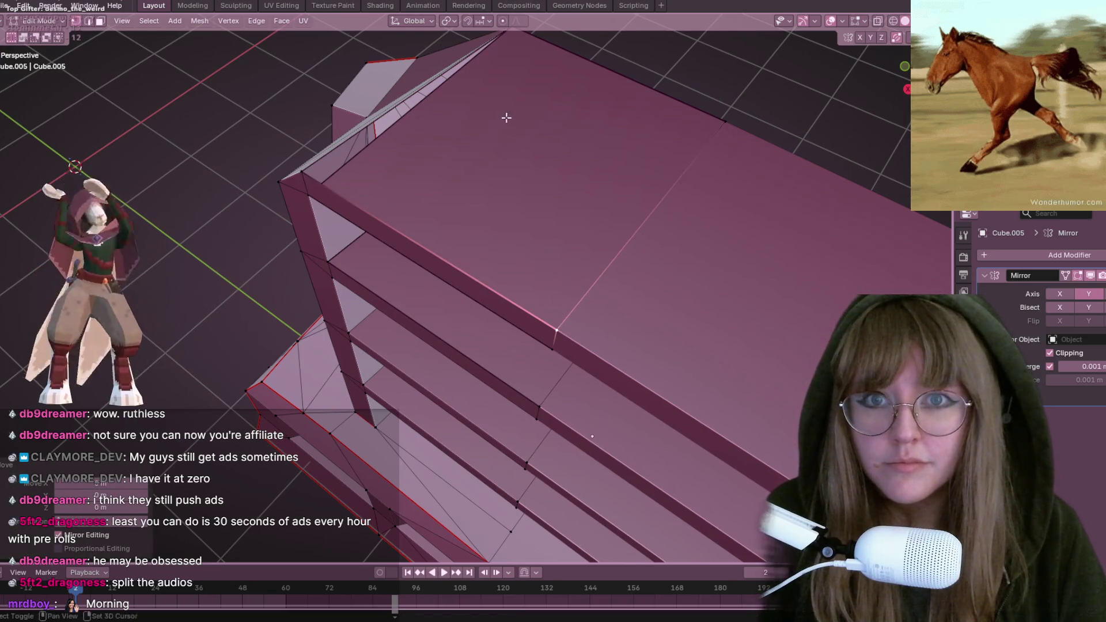
{"action": "middle_click_drag", "start_coordinate": [507, 116], "coordinate": [549, 117]}
{"action": "mouse_move", "coordinate": [508, 197]}
{"action": "middle_mouse_down"}
{"action": "mouse_move", "coordinate": [439, 173]}
{"action": "mouse_move", "coordinate": [459, 128]}
{"action": "middle_mouse_up"}
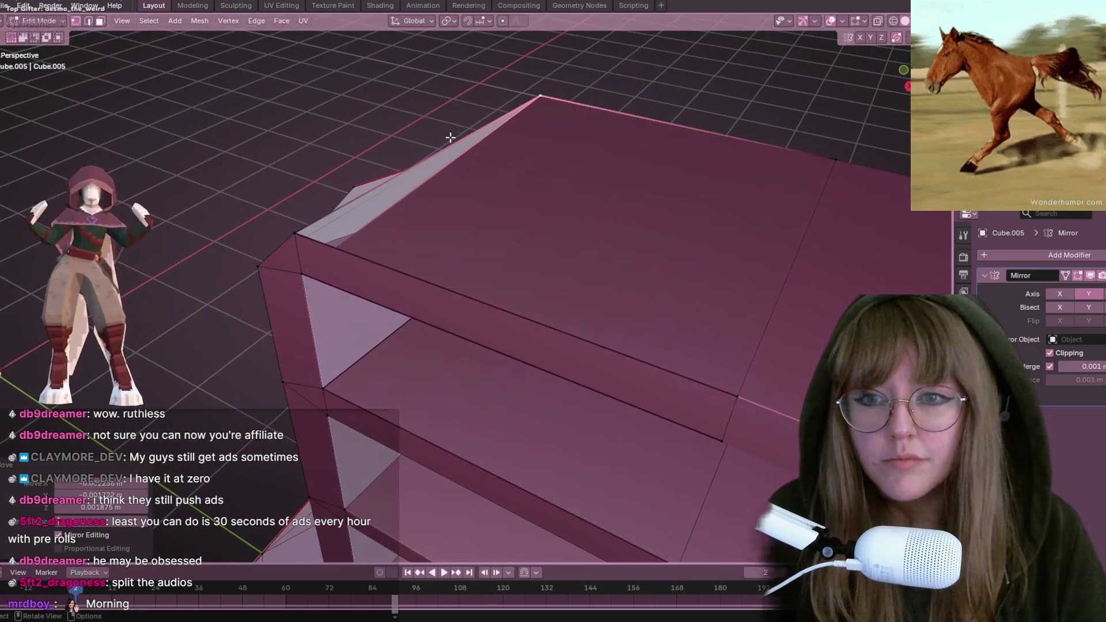
{"action": "mouse_move", "coordinate": [345, 239]}
{"action": "middle_mouse_down"}
{"action": "mouse_move", "coordinate": [452, 175]}
{"action": "mouse_move", "coordinate": [378, 230]}
{"action": "mouse_move", "coordinate": [376, 203]}
{"action": "mouse_move", "coordinate": [128, 230]}
{"action": "middle_mouse_up"}
{"action": "key", "text": "Tab"}
{"action": "key", "text": "Tab"}
{"action": "key", "text": "g"}
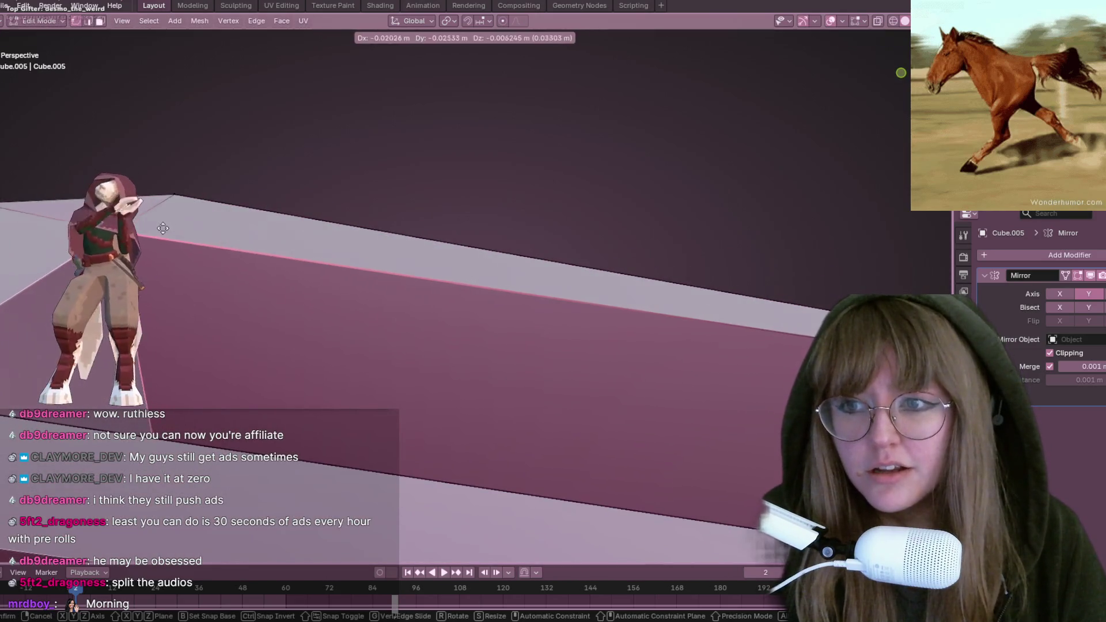
{"action": "right_click", "coordinate": [271, 197]}
{"action": "mouse_move", "coordinate": [272, 198]}
{"action": "middle_mouse_down"}
{"action": "mouse_move", "coordinate": [365, 316]}
{"action": "mouse_move", "coordinate": [452, 129]}
{"action": "mouse_move", "coordinate": [666, 132]}
{"action": "middle_mouse_up"}
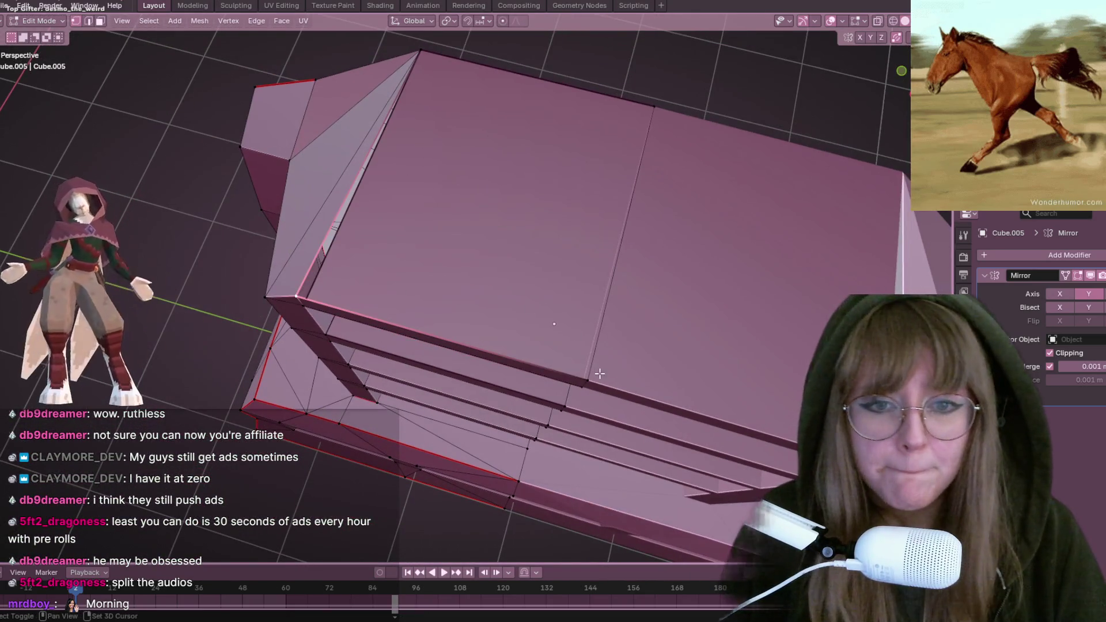
Step: Merge the top-edge vertices at center to form a peak, then check it
{"action": "left_click", "coordinate": [655, 107], "text": "shift"}
{"action": "left_click", "coordinate": [422, 50], "text": "shift"}
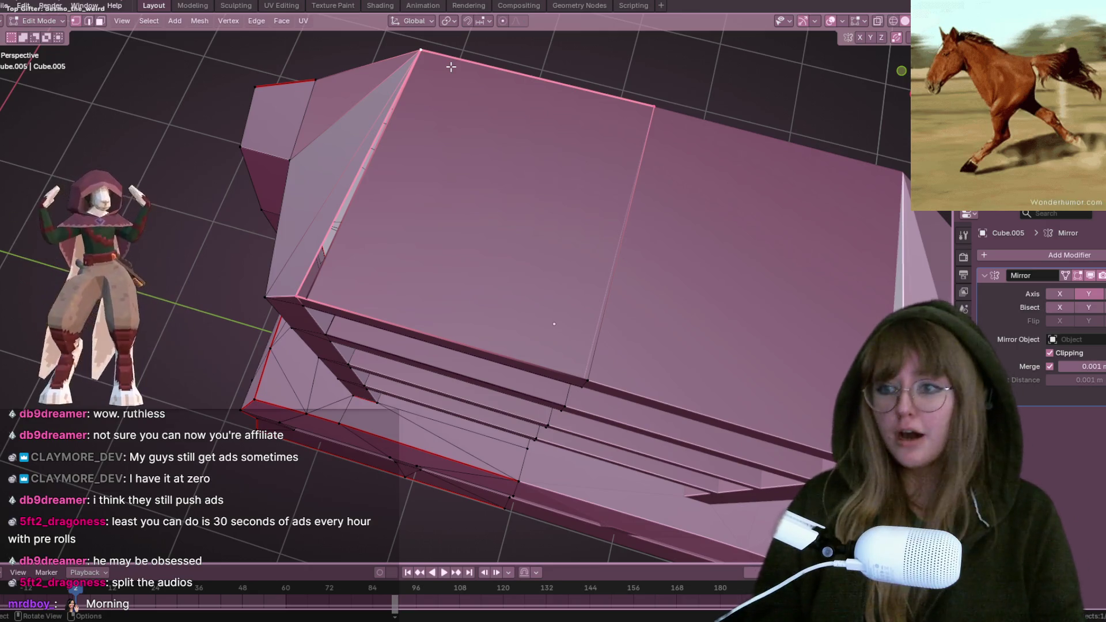
{"action": "key", "text": "m"}
{"action": "mouse_move", "coordinate": [573, 144]}
{"action": "middle_mouse_down"}
{"action": "mouse_move", "coordinate": [730, 291]}
{"action": "mouse_move", "coordinate": [719, 247]}
{"action": "middle_mouse_up"}
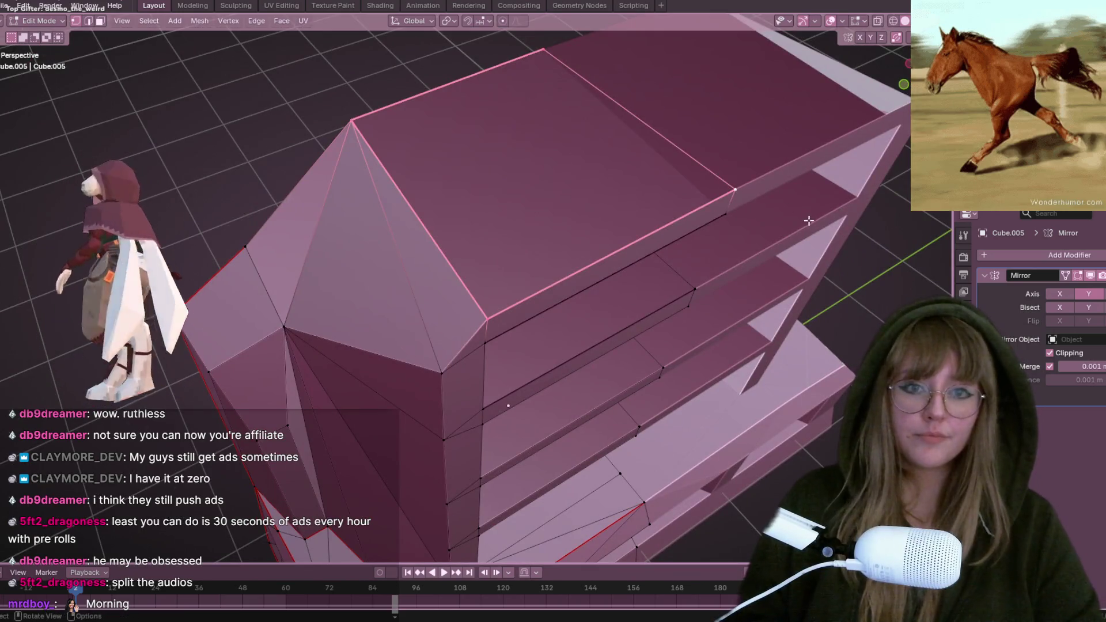
{"action": "mouse_move", "coordinate": [805, 223]}
{"action": "middle_mouse_down"}
{"action": "mouse_move", "coordinate": [731, 244]}
{"action": "mouse_move", "coordinate": [696, 197]}
{"action": "mouse_move", "coordinate": [481, 315]}
{"action": "mouse_move", "coordinate": [484, 302]}
{"action": "mouse_move", "coordinate": [566, 354]}
{"action": "mouse_move", "coordinate": [556, 287]}
{"action": "mouse_move", "coordinate": [531, 252]}
{"action": "mouse_move", "coordinate": [520, 316]}
{"action": "mouse_move", "coordinate": [597, 304]}
{"action": "mouse_move", "coordinate": [587, 298]}
{"action": "middle_mouse_up"}
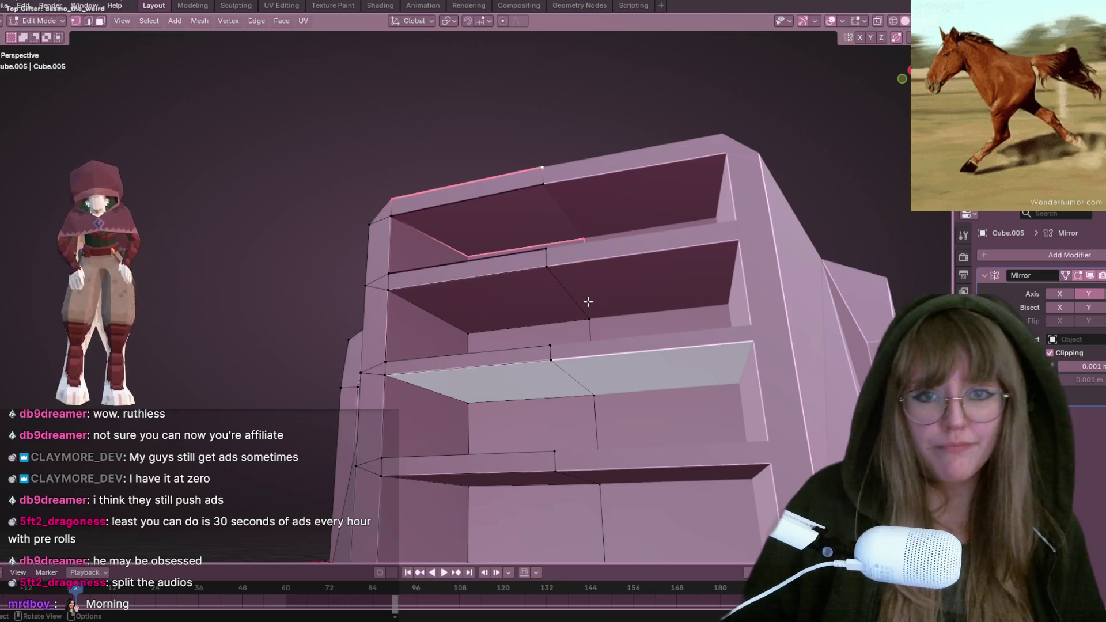
Step: Select the angled side's top vertex and a lower vertex to connect them with an edge
{"action": "scroll", "coordinate": [559, 389], "scroll_direction": "down", "scroll_amount": 5}
{"action": "mouse_move", "coordinate": [559, 389]}
{"action": "middle_mouse_down"}
{"action": "mouse_move", "coordinate": [502, 297]}
{"action": "mouse_move", "coordinate": [571, 172]}
{"action": "mouse_move", "coordinate": [578, 185]}
{"action": "mouse_move", "coordinate": [513, 254]}
{"action": "middle_mouse_up"}
{"action": "scroll", "coordinate": [502, 297], "scroll_direction": "up", "scroll_amount": 4}
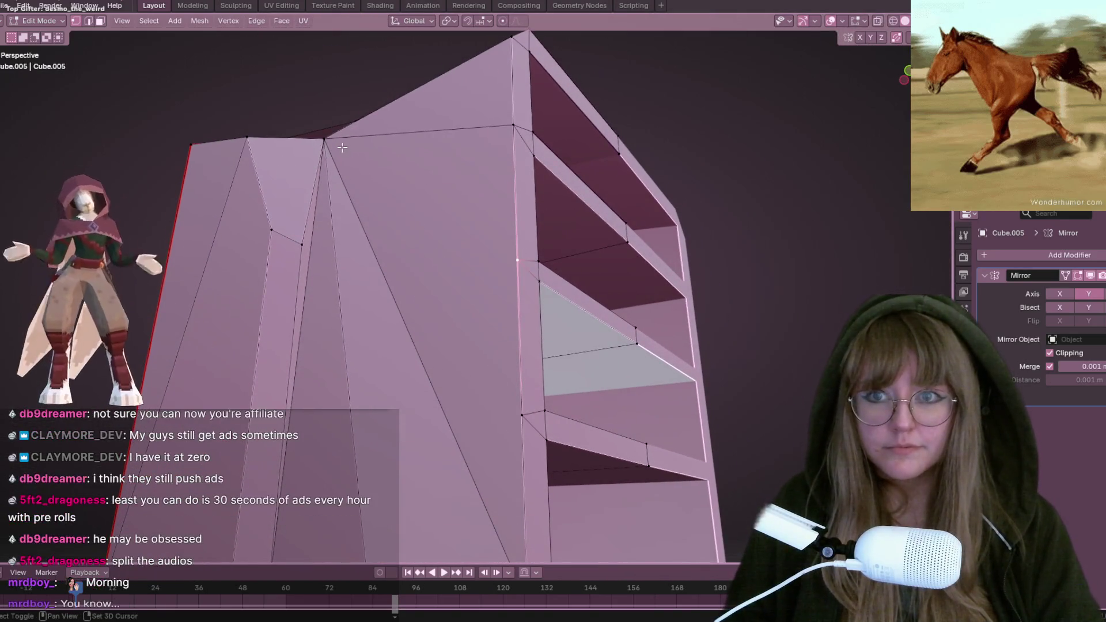
{"action": "left_click", "coordinate": [325, 138], "text": "shift"}
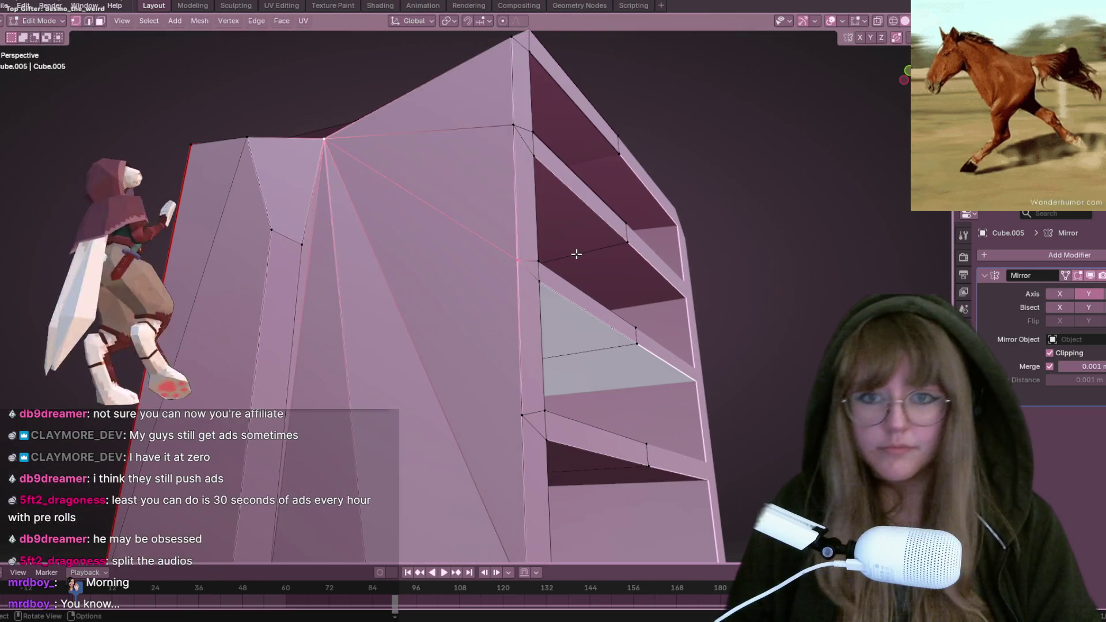
{"action": "key", "text": "ctrl+z"}
{"action": "left_click", "coordinate": [342, 153], "text": "shift"}
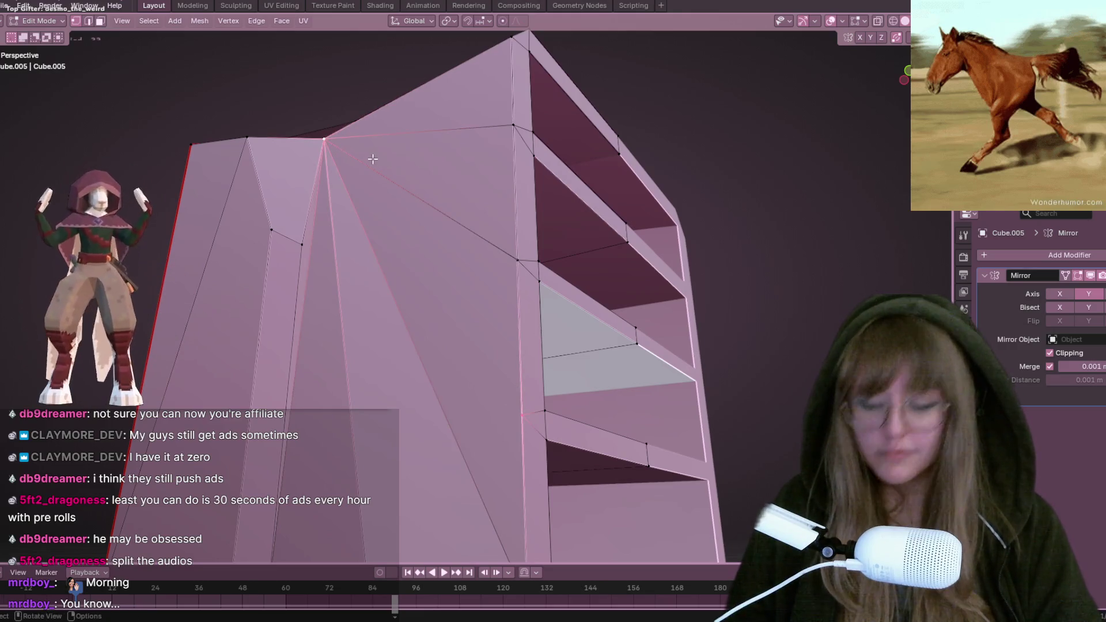
Step: Select the side panel's top corner vertex and switch to front orthographic view
{"action": "scroll", "coordinate": [465, 199], "scroll_direction": "down", "scroll_amount": 2}
{"action": "middle_click_drag", "start_coordinate": [500, 372], "coordinate": [512, 339]}
{"action": "left_click", "coordinate": [355, 149], "text": "shift"}
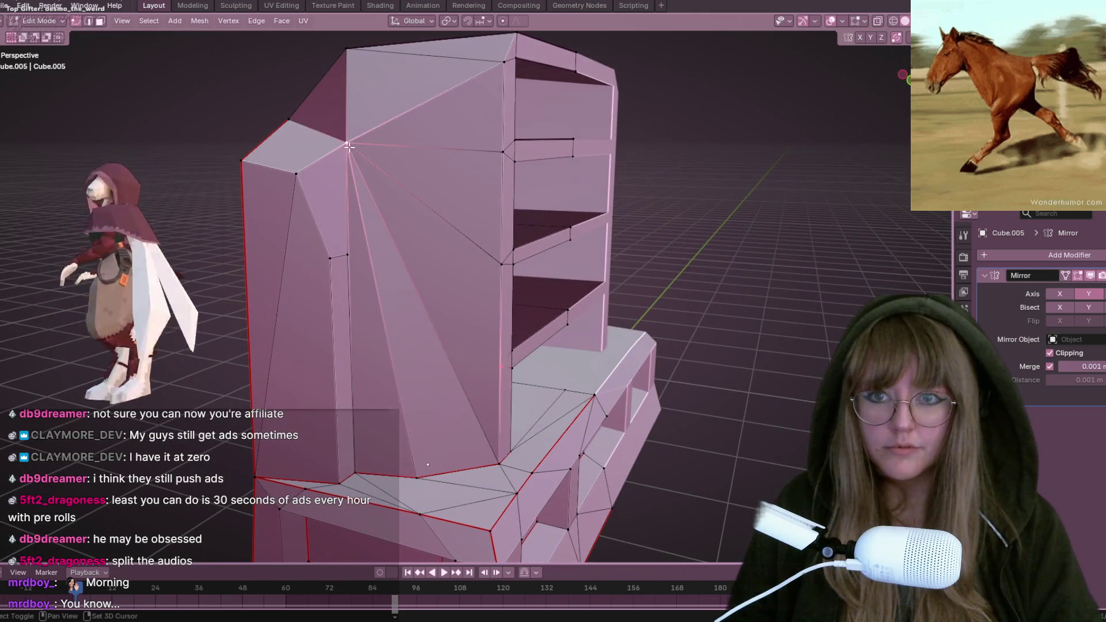
{"action": "middle_click_drag", "start_coordinate": [584, 232], "coordinate": [593, 317]}
{"action": "scroll", "coordinate": [530, 329], "scroll_direction": "up", "scroll_amount": 3}
{"action": "scroll", "coordinate": [519, 230], "scroll_direction": "down", "scroll_amount": 2}
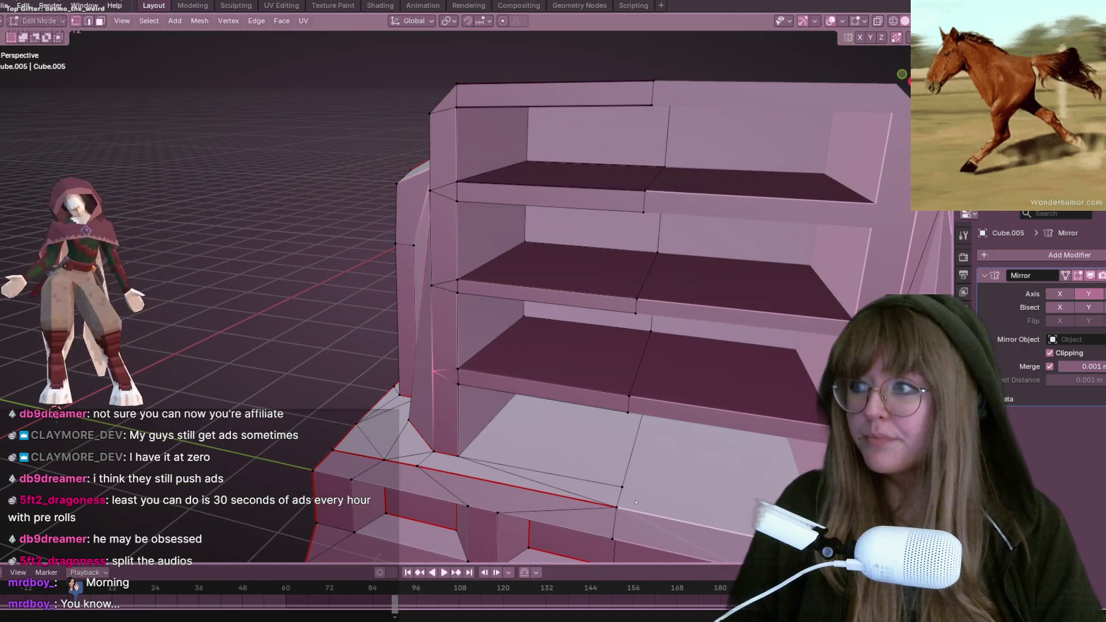
{"action": "key", "text": "KP_1"}
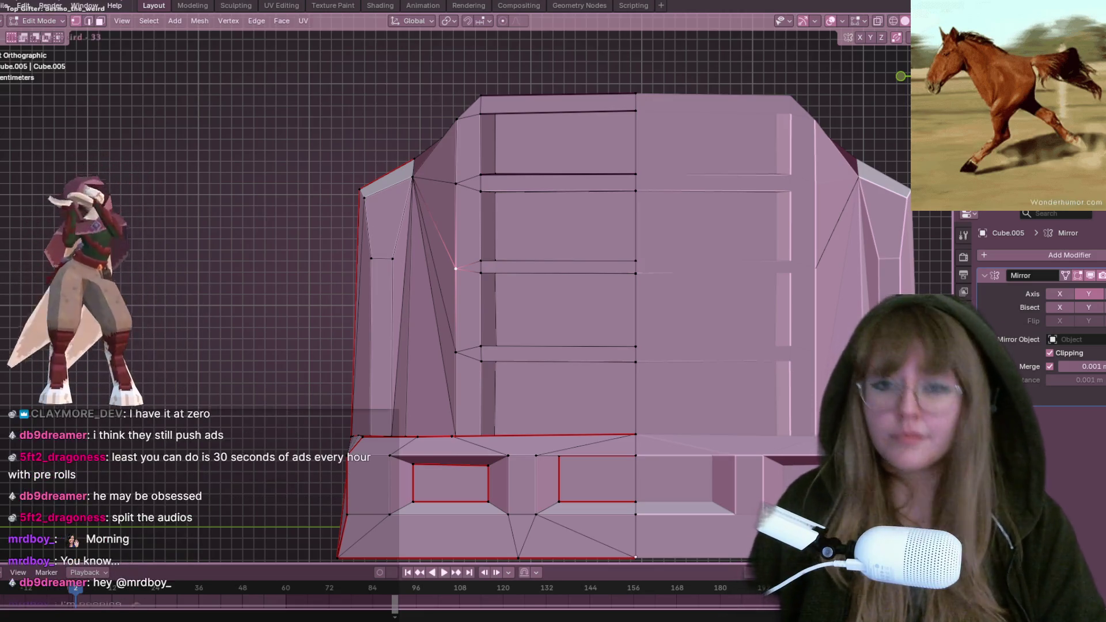
Step: Move the angled side's vertex higher
{"action": "scroll", "coordinate": [495, 255], "scroll_direction": "up", "scroll_amount": 3}
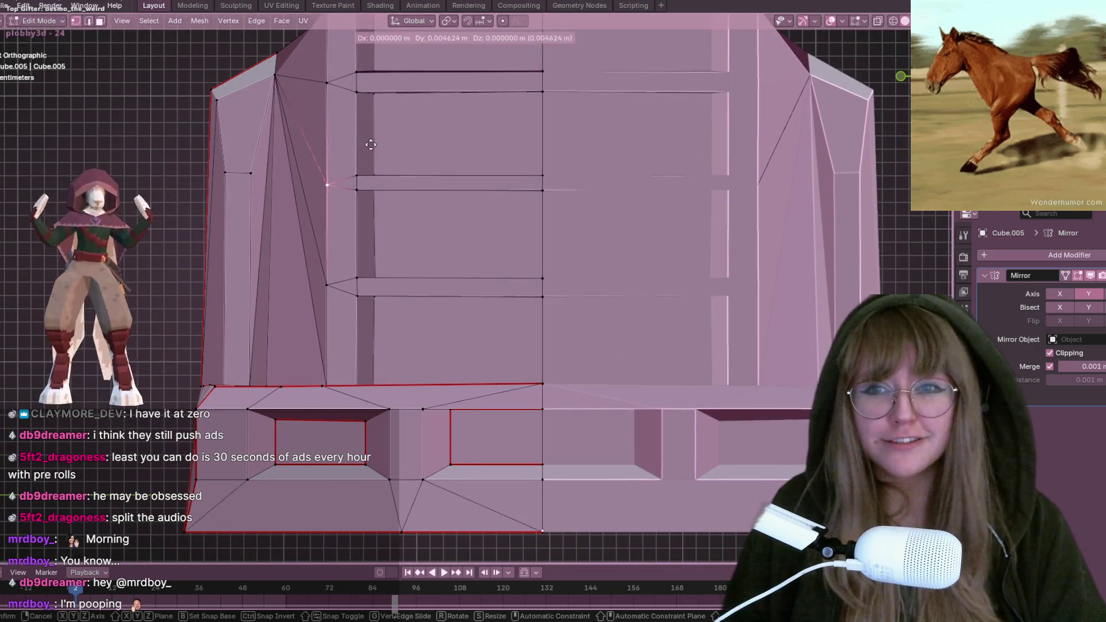
{"action": "scroll", "coordinate": [379, 143], "scroll_direction": "down", "scroll_amount": 2}
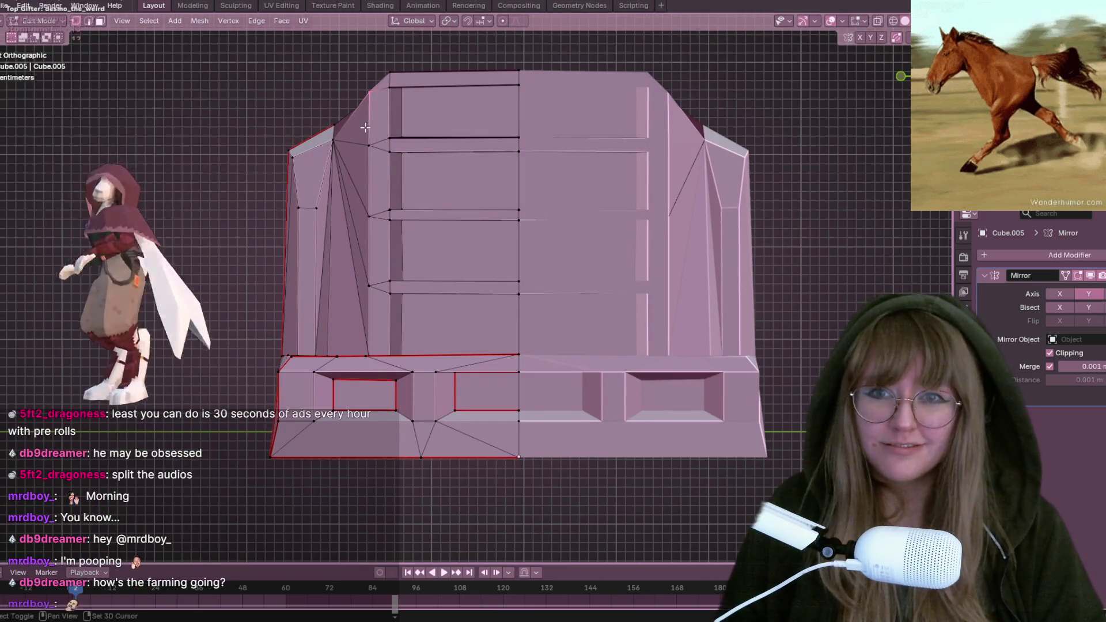
{"action": "left_click", "coordinate": [380, 157], "text": "shift"}
Step: Re-enter Edit Mode and select the top, middle and lower shelf back faces
{"action": "key", "text": "Tab"}
{"action": "mouse_move", "coordinate": [435, 165]}
{"action": "middle_mouse_down"}
{"action": "mouse_move", "coordinate": [552, 196]}
{"action": "mouse_move", "coordinate": [530, 187]}
{"action": "mouse_move", "coordinate": [535, 149]}
{"action": "mouse_move", "coordinate": [523, 183]}
{"action": "mouse_move", "coordinate": [515, 131]}
{"action": "mouse_move", "coordinate": [542, 108]}
{"action": "mouse_move", "coordinate": [586, 205]}
{"action": "mouse_move", "coordinate": [551, 191]}
{"action": "mouse_move", "coordinate": [540, 202]}
{"action": "mouse_move", "coordinate": [466, 162]}
{"action": "mouse_move", "coordinate": [493, 158]}
{"action": "mouse_move", "coordinate": [527, 203]}
{"action": "mouse_move", "coordinate": [568, 161]}
{"action": "mouse_move", "coordinate": [567, 194]}
{"action": "mouse_move", "coordinate": [576, 164]}
{"action": "mouse_move", "coordinate": [544, 182]}
{"action": "mouse_move", "coordinate": [548, 140]}
{"action": "mouse_move", "coordinate": [568, 151]}
{"action": "mouse_move", "coordinate": [456, 208]}
{"action": "mouse_move", "coordinate": [472, 237]}
{"action": "middle_mouse_up"}
{"action": "key", "text": "Tab"}
{"action": "left_click", "coordinate": [450, 190], "text": "shift"}
{"action": "left_click", "coordinate": [473, 237], "text": "shift"}
{"action": "left_click", "coordinate": [472, 288], "text": "shift"}
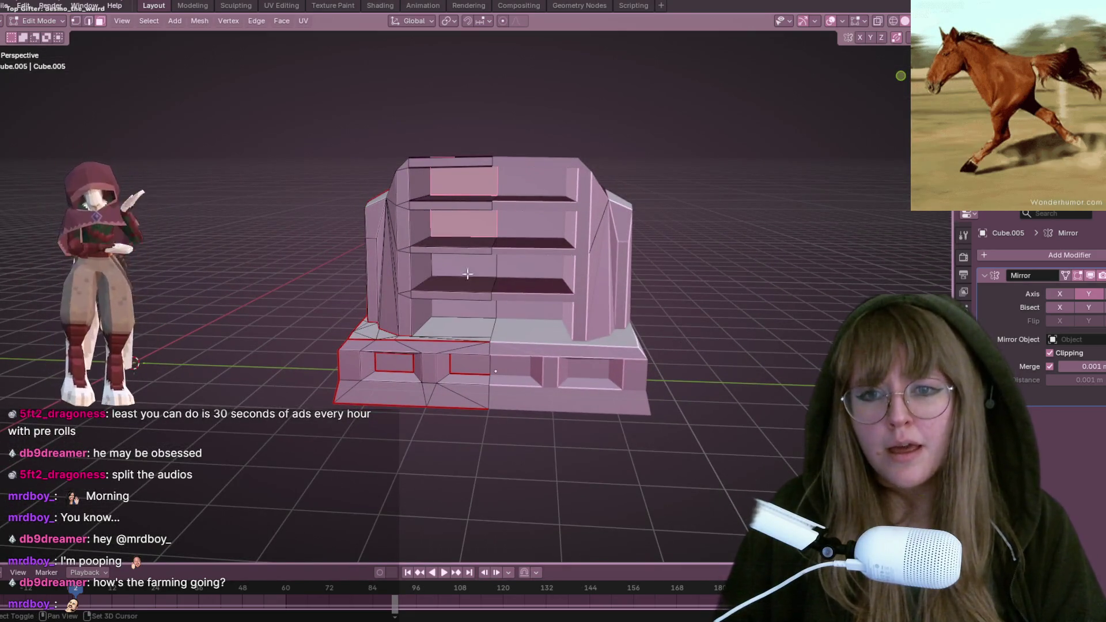
Step: Push the shelves' back faces 0.829 m along X, then switch to vertex select
{"action": "left_click", "coordinate": [466, 279], "text": "shift"}
{"action": "middle_click_drag", "start_coordinate": [594, 203], "coordinate": [559, 225]}
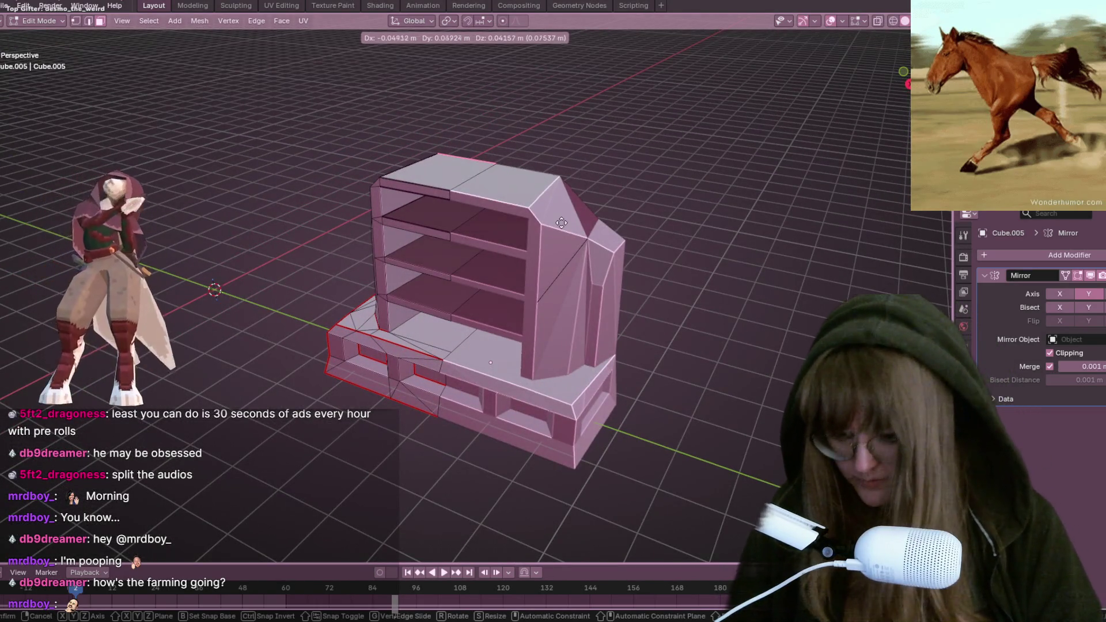
{"action": "key", "text": "x"}
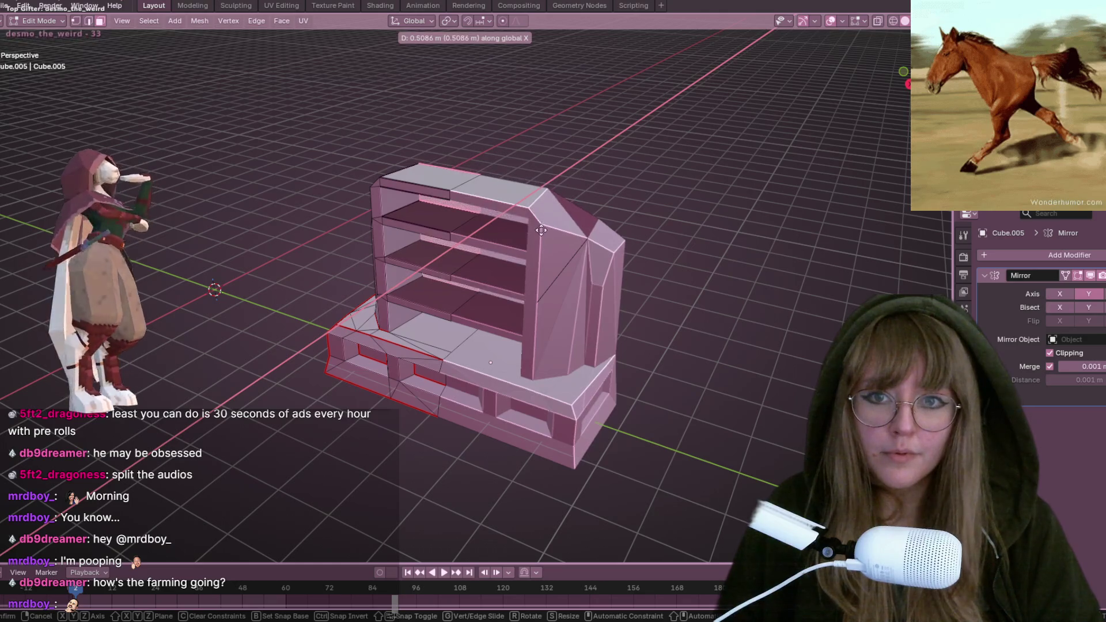
{"action": "left_click", "coordinate": [541, 232]}
{"action": "mouse_move", "coordinate": [542, 232]}
{"action": "middle_mouse_down"}
{"action": "mouse_move", "coordinate": [397, 262]}
{"action": "mouse_move", "coordinate": [328, 254]}
{"action": "mouse_move", "coordinate": [306, 275]}
{"action": "mouse_move", "coordinate": [366, 299]}
{"action": "mouse_move", "coordinate": [358, 321]}
{"action": "mouse_move", "coordinate": [329, 253]}
{"action": "mouse_move", "coordinate": [308, 314]}
{"action": "middle_mouse_up"}
{"action": "left_click", "coordinate": [80, 19]}
{"action": "mouse_move", "coordinate": [490, 277]}
{"action": "middle_mouse_down"}
{"action": "mouse_move", "coordinate": [563, 301]}
{"action": "mouse_move", "coordinate": [669, 168]}
{"action": "mouse_move", "coordinate": [662, 232]}
{"action": "mouse_move", "coordinate": [741, 210]}
{"action": "mouse_move", "coordinate": [803, 215]}
{"action": "mouse_move", "coordinate": [870, 261]}
{"action": "mouse_move", "coordinate": [622, 242]}
{"action": "mouse_move", "coordinate": [496, 257]}
{"action": "mouse_move", "coordinate": [442, 409]}
{"action": "middle_mouse_up"}
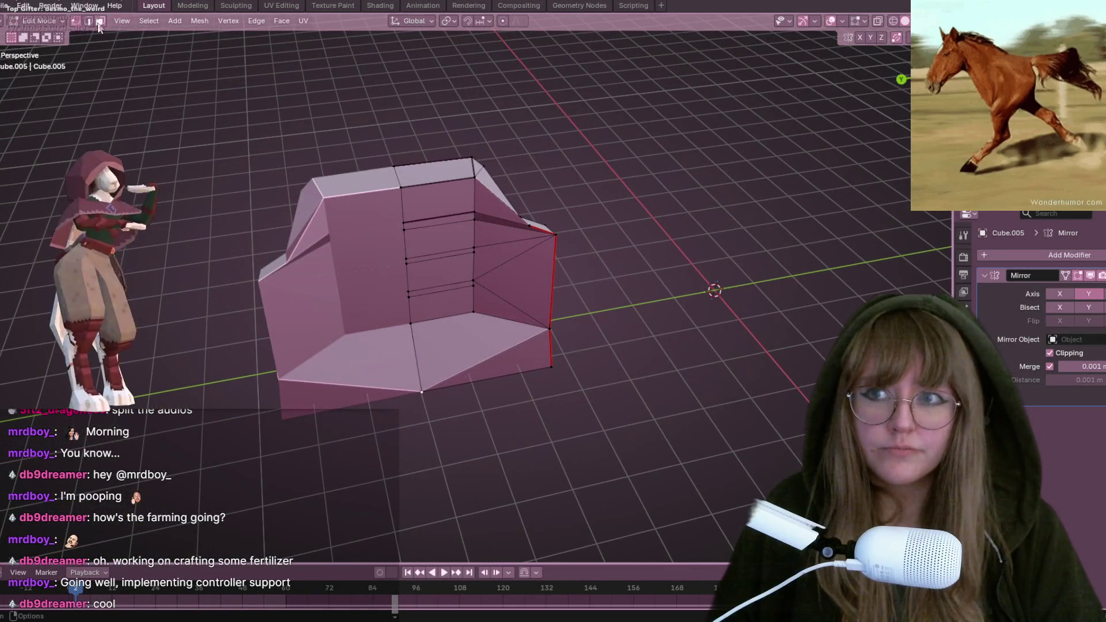
Step: Delete the back base's bottom face, strip face and small face below to open holes
{"action": "left_click", "coordinate": [481, 346]}
{"action": "key", "text": "x"}
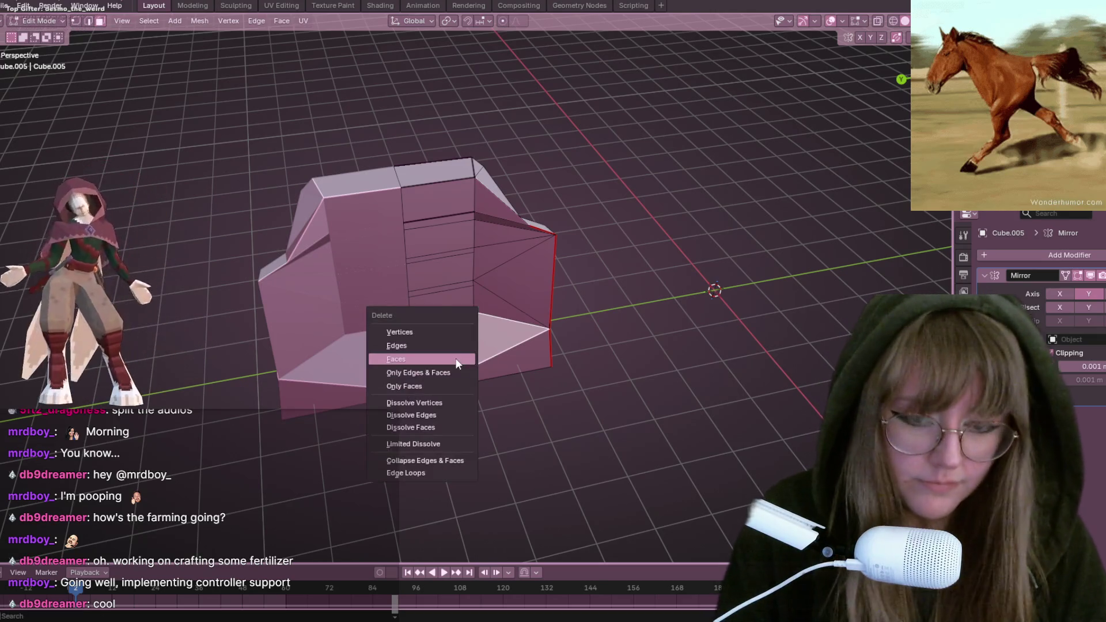
{"action": "left_click", "coordinate": [456, 359]}
{"action": "middle_click_drag", "start_coordinate": [455, 362], "coordinate": [587, 237]}
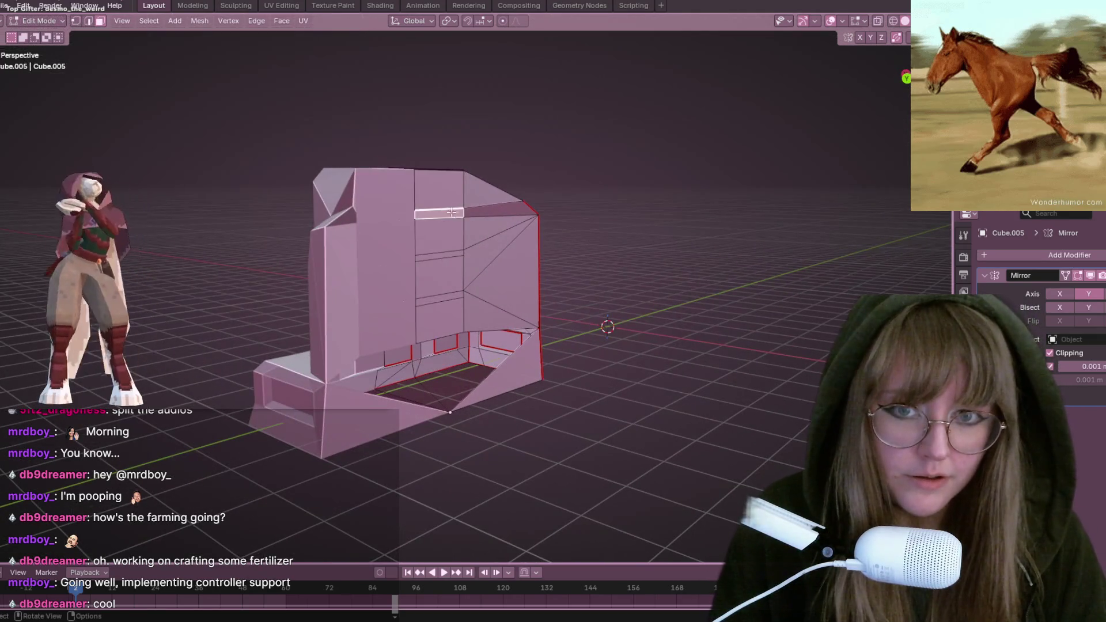
{"action": "scroll", "coordinate": [448, 213], "scroll_direction": "up", "scroll_amount": 4}
{"action": "key", "text": "x"}
{"action": "key", "text": "Escape"}
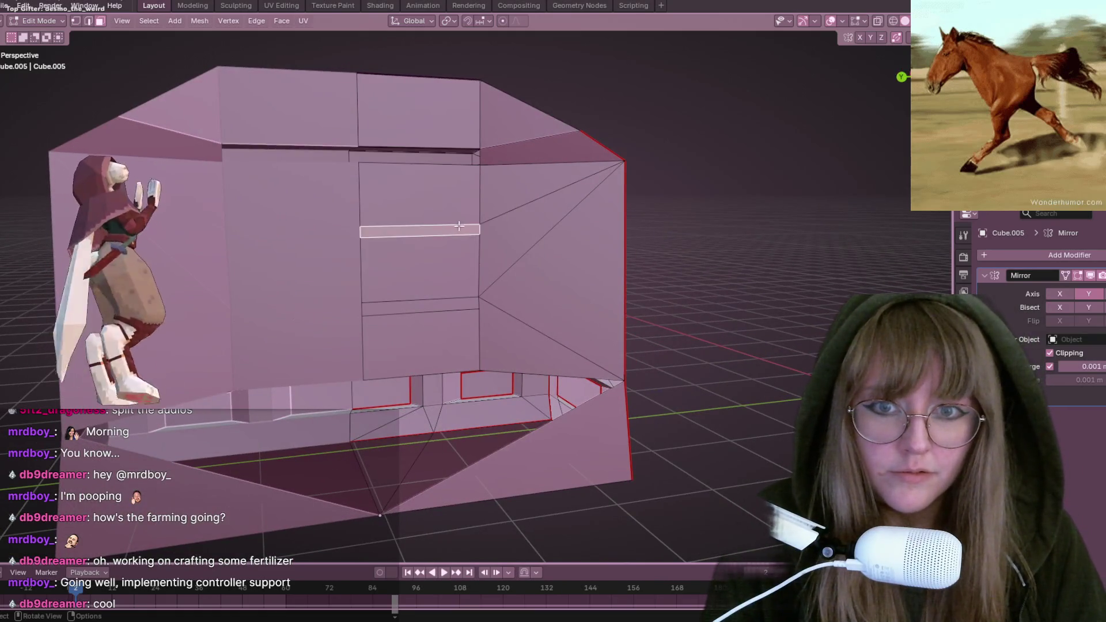
{"action": "key", "text": "x"}
{"action": "left_click", "coordinate": [441, 230]}
{"action": "left_click", "coordinate": [416, 303]}
{"action": "key", "text": "x"}
{"action": "left_click", "coordinate": [416, 303]}
{"action": "mouse_move", "coordinate": [416, 303]}
{"action": "middle_mouse_down"}
{"action": "mouse_move", "coordinate": [451, 298]}
{"action": "mouse_move", "coordinate": [459, 229]}
{"action": "mouse_move", "coordinate": [481, 243]}
{"action": "mouse_move", "coordinate": [461, 268]}
{"action": "mouse_move", "coordinate": [483, 276]}
{"action": "mouse_move", "coordinate": [357, 209]}
{"action": "mouse_move", "coordinate": [398, 162]}
{"action": "mouse_move", "coordinate": [423, 92]}
{"action": "mouse_move", "coordinate": [388, 124]}
{"action": "mouse_move", "coordinate": [473, 85]}
{"action": "mouse_move", "coordinate": [330, 41]}
{"action": "mouse_move", "coordinate": [563, 94]}
{"action": "mouse_move", "coordinate": [560, 169]}
{"action": "mouse_move", "coordinate": [581, 207]}
{"action": "mouse_move", "coordinate": [506, 109]}
{"action": "mouse_move", "coordinate": [475, 92]}
{"action": "mouse_move", "coordinate": [351, 436]}
{"action": "mouse_move", "coordinate": [373, 416]}
{"action": "middle_mouse_up"}
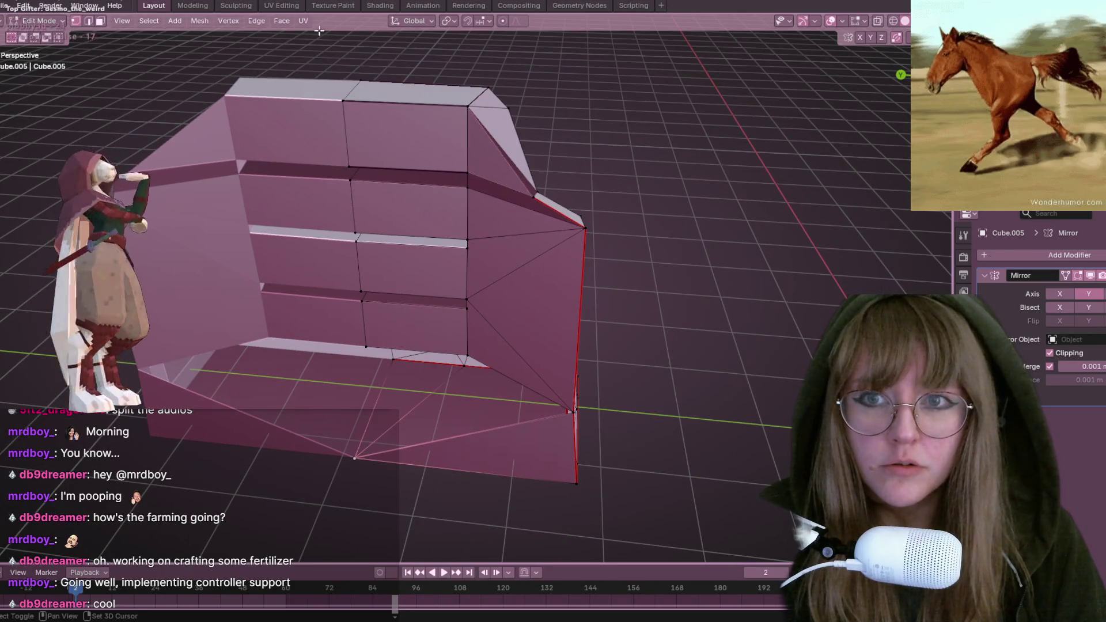
Step: Extrude the back region outward and select the back panel's top edge
{"action": "mouse_move", "coordinate": [364, 113]}
{"action": "middle_mouse_down"}
{"action": "mouse_move", "coordinate": [322, 138]}
{"action": "mouse_move", "coordinate": [358, 104]}
{"action": "mouse_move", "coordinate": [369, 110]}
{"action": "middle_mouse_up"}
{"action": "key", "text": "g"}
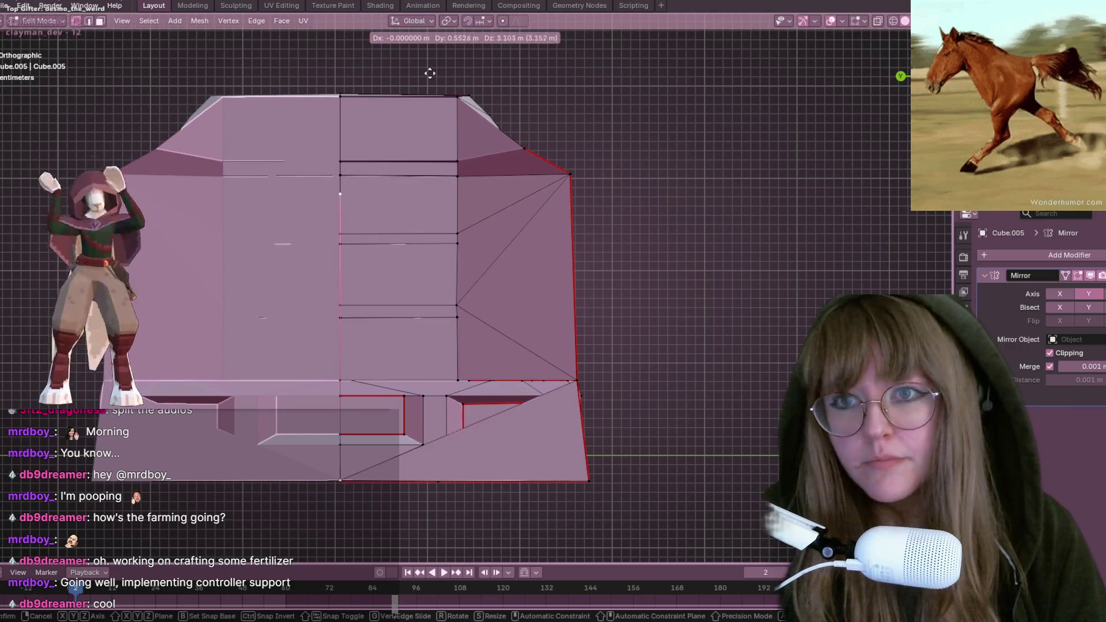
{"action": "left_click", "coordinate": [383, 522]}
{"action": "mouse_move", "coordinate": [482, 288]}
{"action": "middle_mouse_down"}
{"action": "mouse_move", "coordinate": [466, 390]}
{"action": "mouse_move", "coordinate": [370, 139]}
{"action": "middle_mouse_up"}
{"action": "left_click", "coordinate": [347, 98], "text": "alt"}
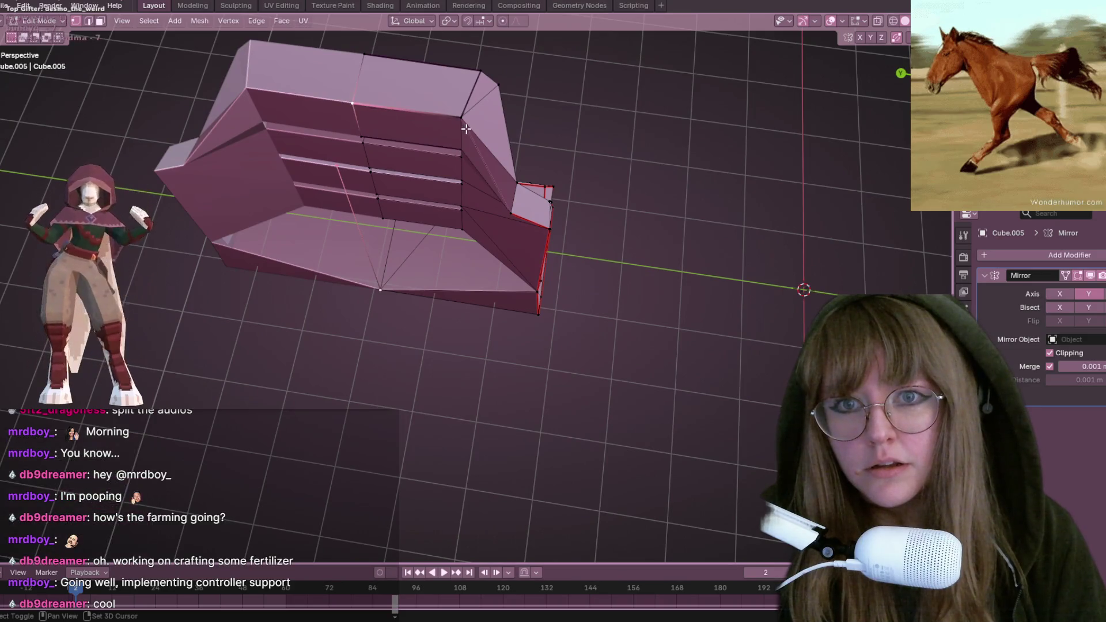
{"action": "mouse_move", "coordinate": [453, 247]}
{"action": "middle_mouse_down"}
{"action": "mouse_move", "coordinate": [512, 255]}
{"action": "mouse_move", "coordinate": [514, 205]}
{"action": "middle_mouse_up"}
Step: Add a vertical centre loop cut and slide the top vertex to shape the peaked top
{"action": "key", "text": "ctrl+r"}
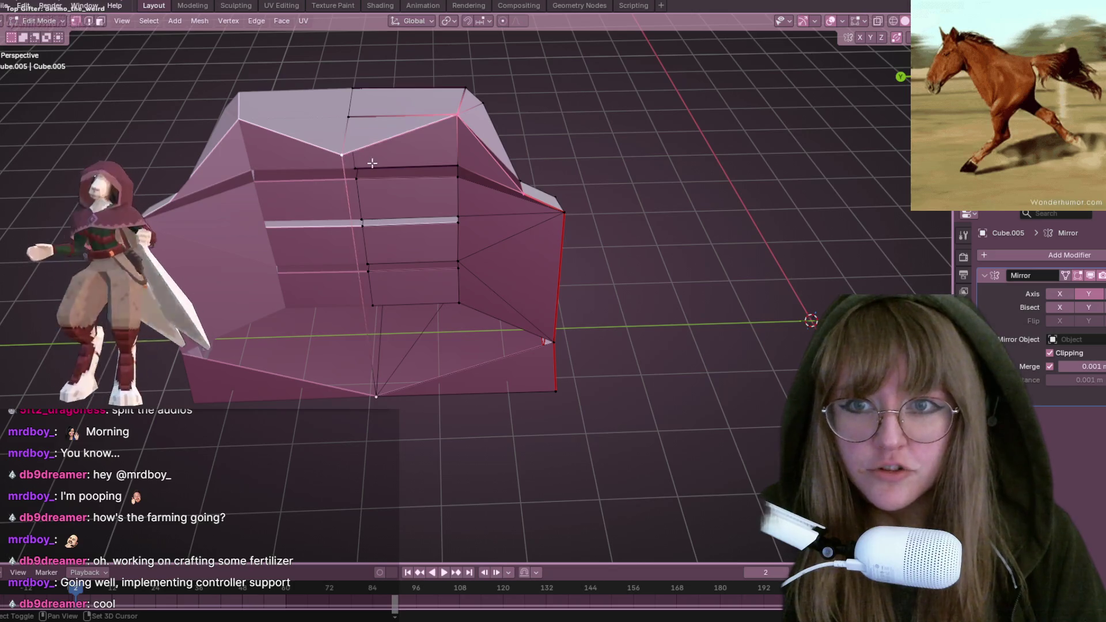
{"action": "middle_click_drag", "start_coordinate": [427, 134], "coordinate": [321, 114]}
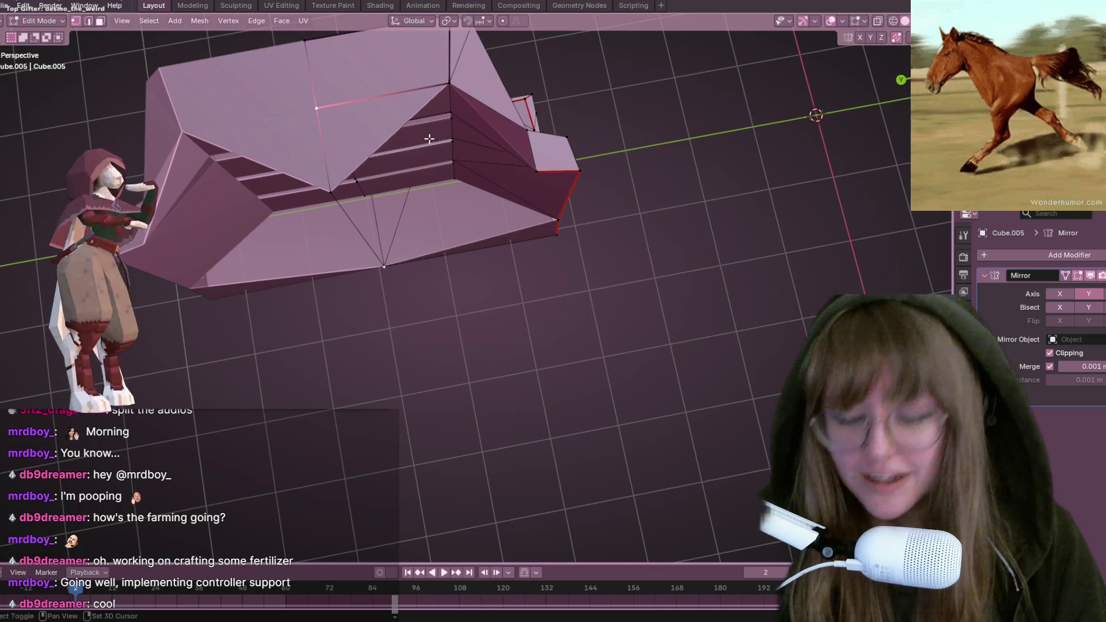
{"action": "middle_click_drag", "start_coordinate": [430, 139], "coordinate": [576, 116]}
{"action": "key", "text": "shift+v"}
{"action": "left_click", "coordinate": [619, 107]}
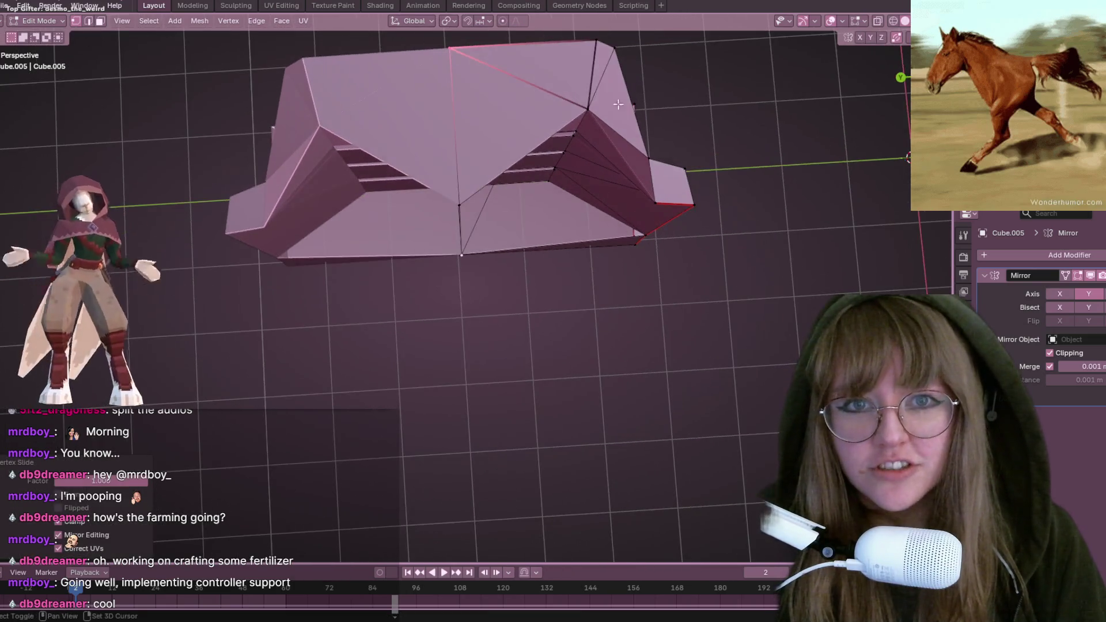
{"action": "left_click", "coordinate": [594, 115], "text": "shift"}
{"action": "middle_click_drag", "start_coordinate": [457, 200], "coordinate": [542, 152]}
{"action": "mouse_move", "coordinate": [600, 241]}
{"action": "middle_mouse_down"}
{"action": "mouse_move", "coordinate": [610, 277]}
{"action": "mouse_move", "coordinate": [610, 235]}
{"action": "mouse_move", "coordinate": [560, 268]}
{"action": "middle_mouse_up"}
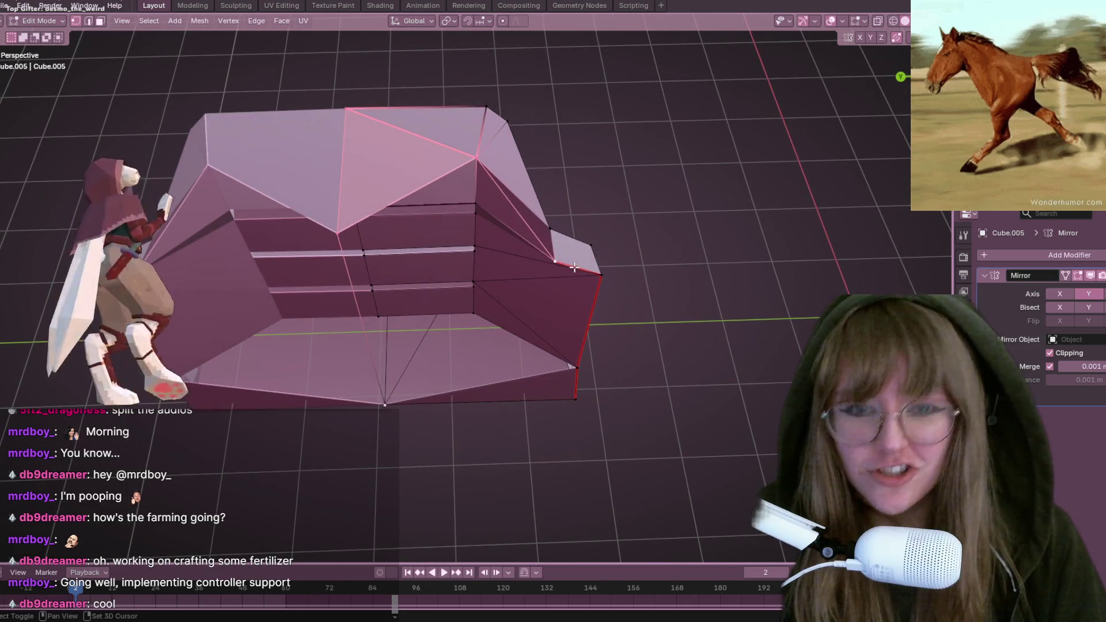
{"action": "mouse_move", "coordinate": [657, 244]}
{"action": "middle_mouse_down"}
{"action": "mouse_move", "coordinate": [672, 217]}
{"action": "mouse_move", "coordinate": [630, 195]}
{"action": "mouse_move", "coordinate": [634, 159]}
{"action": "mouse_move", "coordinate": [610, 197]}
{"action": "middle_mouse_up"}
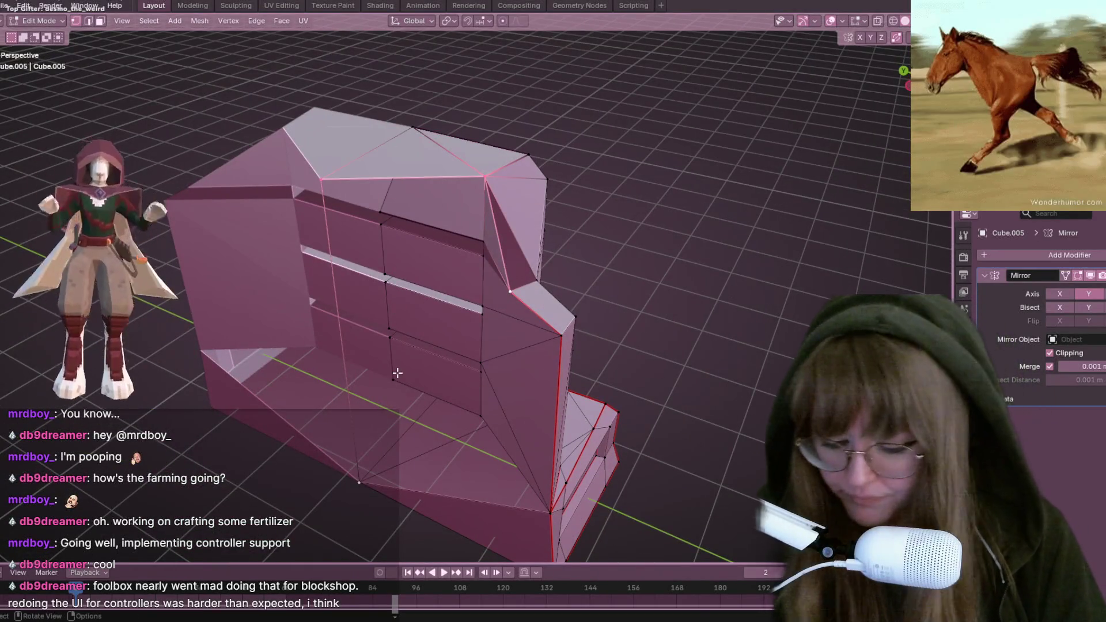
{"action": "mouse_move", "coordinate": [398, 372]}
{"action": "middle_mouse_down"}
{"action": "mouse_move", "coordinate": [551, 329]}
{"action": "mouse_move", "coordinate": [521, 388]}
{"action": "mouse_move", "coordinate": [588, 348]}
{"action": "middle_mouse_up"}
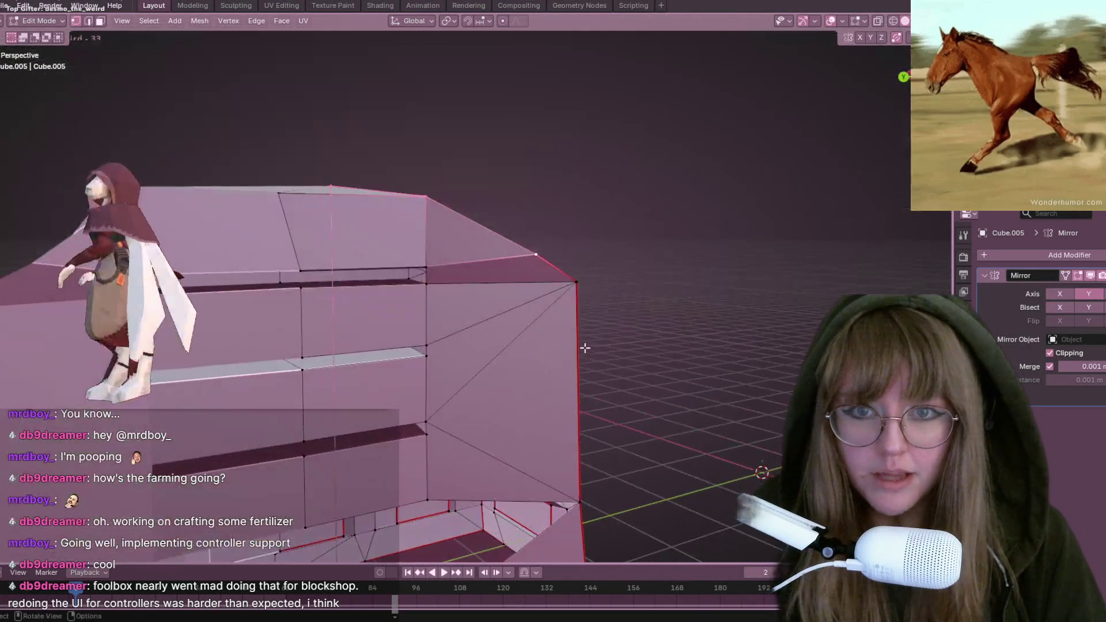
Step: Switch to face select and select the bookcase's top face
{"action": "left_click", "coordinate": [101, 20]}
{"action": "left_click", "coordinate": [421, 225]}
{"action": "mouse_move", "coordinate": [444, 220]}
{"action": "middle_mouse_down"}
{"action": "mouse_move", "coordinate": [558, 334]}
{"action": "mouse_move", "coordinate": [641, 247]}
{"action": "mouse_move", "coordinate": [729, 215]}
{"action": "mouse_move", "coordinate": [726, 271]}
{"action": "middle_mouse_up"}
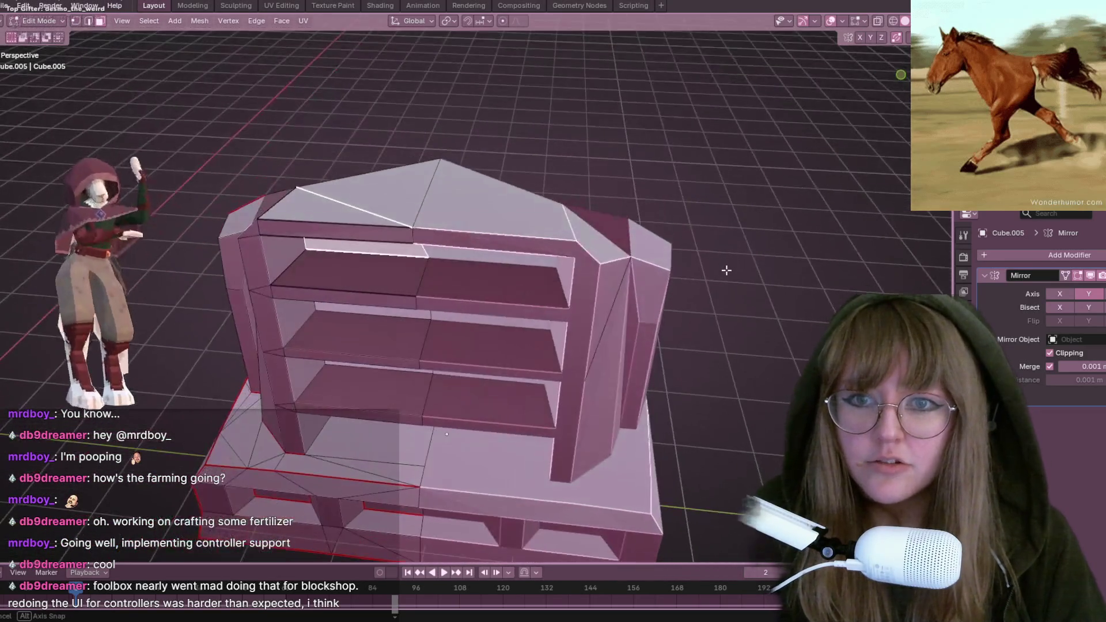
{"action": "key", "text": "1"}
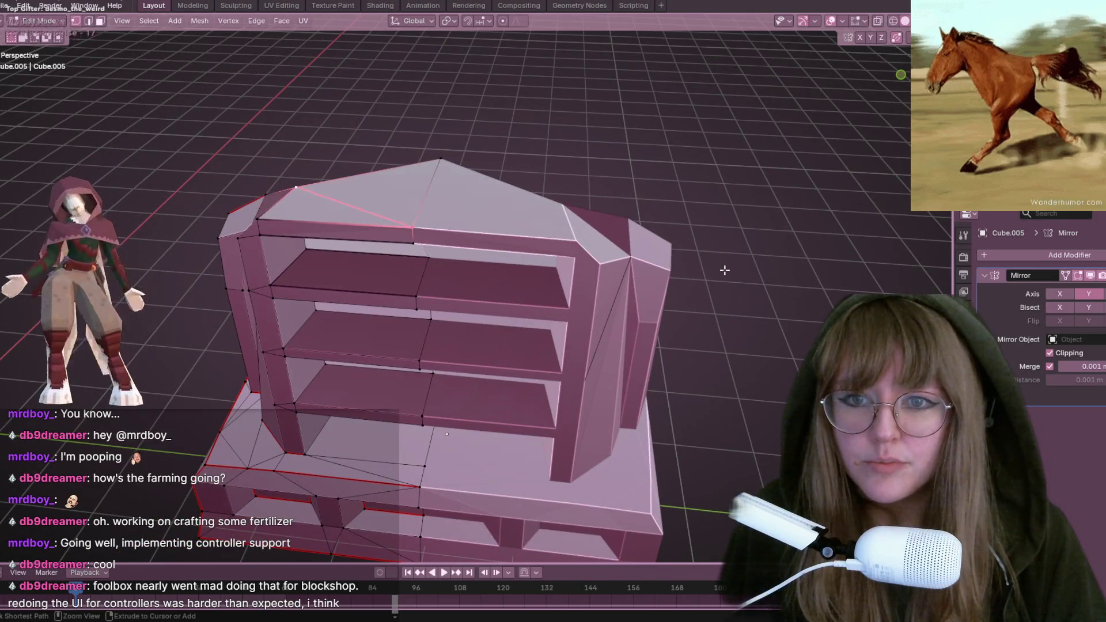
{"action": "mouse_move", "coordinate": [724, 267]}
{"action": "middle_mouse_down"}
{"action": "mouse_move", "coordinate": [709, 217]}
{"action": "mouse_move", "coordinate": [613, 224]}
{"action": "mouse_move", "coordinate": [533, 204]}
{"action": "mouse_move", "coordinate": [610, 262]}
{"action": "mouse_move", "coordinate": [749, 215]}
{"action": "mouse_move", "coordinate": [538, 260]}
{"action": "mouse_move", "coordinate": [518, 284]}
{"action": "mouse_move", "coordinate": [449, 233]}
{"action": "mouse_move", "coordinate": [643, 253]}
{"action": "middle_mouse_up"}
{"action": "left_click", "coordinate": [467, 245]}
{"action": "mouse_move", "coordinate": [391, 235]}
{"action": "middle_mouse_down"}
{"action": "mouse_move", "coordinate": [599, 194]}
{"action": "mouse_move", "coordinate": [573, 214]}
{"action": "mouse_move", "coordinate": [571, 198]}
{"action": "middle_mouse_up"}
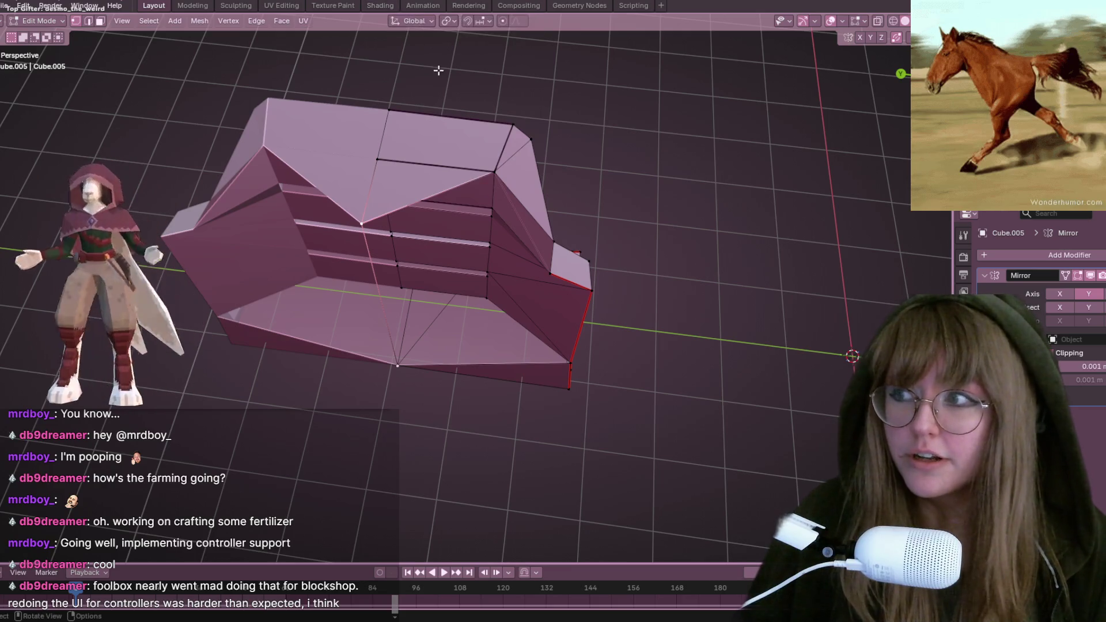
{"action": "mouse_move", "coordinate": [470, 102]}
{"action": "middle_mouse_down"}
{"action": "mouse_move", "coordinate": [507, 162]}
{"action": "mouse_move", "coordinate": [479, 136]}
{"action": "mouse_move", "coordinate": [505, 206]}
{"action": "middle_mouse_up"}
{"action": "mouse_move", "coordinate": [562, 287]}
{"action": "middle_mouse_down"}
{"action": "mouse_move", "coordinate": [593, 263]}
{"action": "mouse_move", "coordinate": [651, 155]}
{"action": "mouse_move", "coordinate": [648, 91]}
{"action": "mouse_move", "coordinate": [519, 144]}
{"action": "mouse_move", "coordinate": [474, 178]}
{"action": "mouse_move", "coordinate": [450, 158]}
{"action": "mouse_move", "coordinate": [592, 133]}
{"action": "mouse_move", "coordinate": [623, 113]}
{"action": "mouse_move", "coordinate": [611, 110]}
{"action": "middle_mouse_up"}
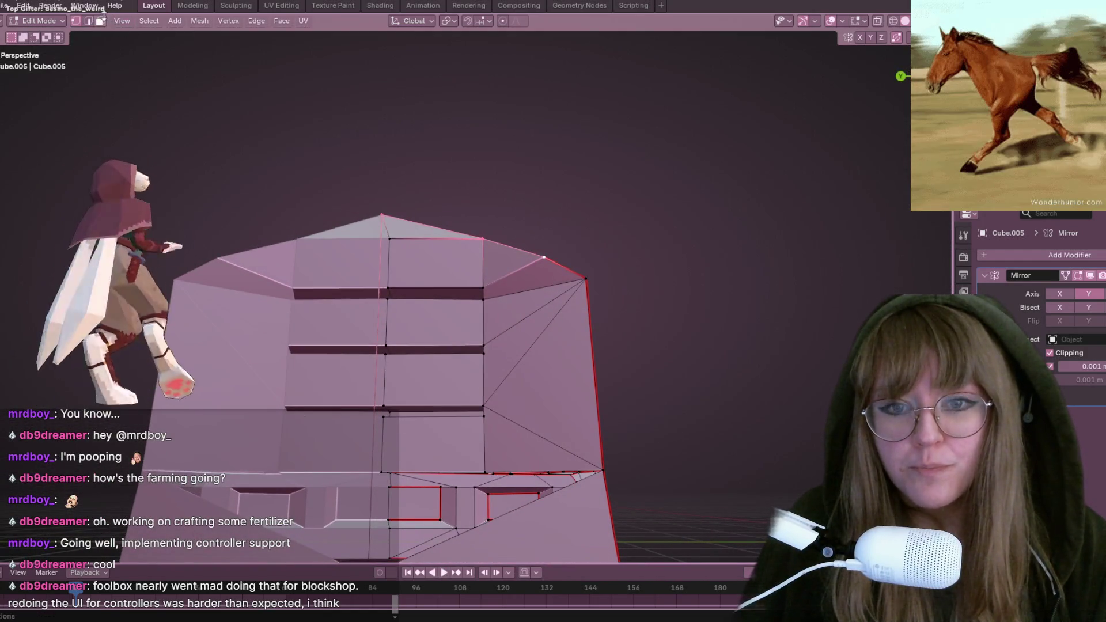
{"action": "key", "text": "alt+a"}
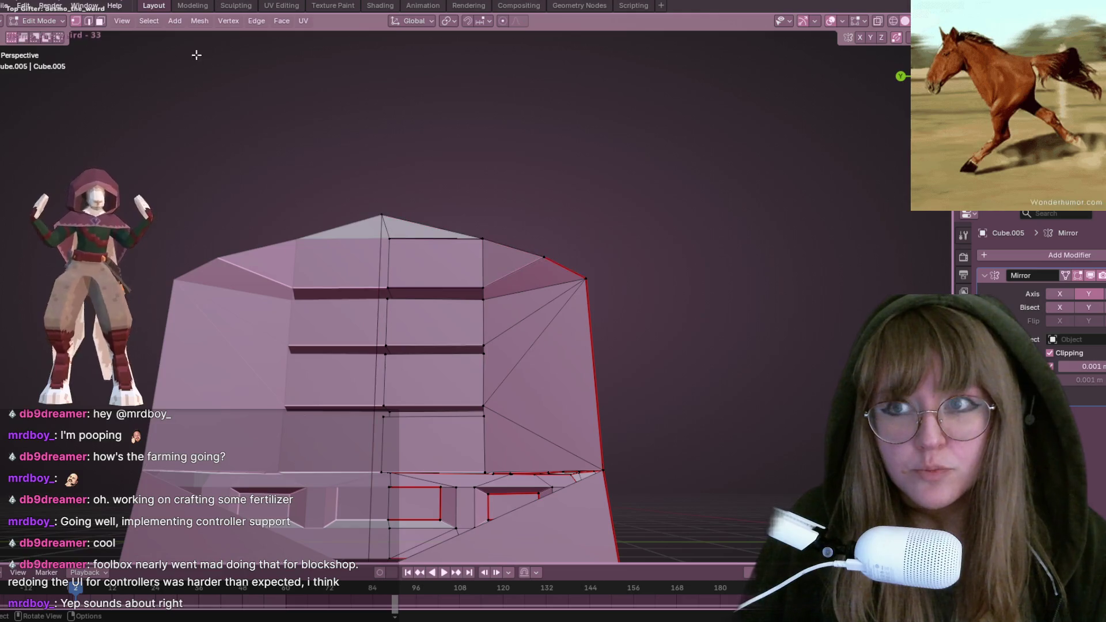
Step: Delete the inner faces of the bookcase's angled right side, then return to vertex select
{"action": "mouse_move", "coordinate": [497, 304]}
{"action": "middle_mouse_down"}
{"action": "mouse_move", "coordinate": [768, 261]}
{"action": "mouse_move", "coordinate": [795, 271]}
{"action": "mouse_move", "coordinate": [755, 276]}
{"action": "mouse_move", "coordinate": [572, 422]}
{"action": "middle_mouse_up"}
{"action": "left_click", "coordinate": [572, 422]}
{"action": "mouse_move", "coordinate": [557, 282]}
{"action": "middle_mouse_down"}
{"action": "mouse_move", "coordinate": [562, 271]}
{"action": "mouse_move", "coordinate": [576, 345]}
{"action": "mouse_move", "coordinate": [611, 335]}
{"action": "mouse_move", "coordinate": [587, 317]}
{"action": "mouse_move", "coordinate": [623, 353]}
{"action": "mouse_move", "coordinate": [613, 309]}
{"action": "mouse_move", "coordinate": [645, 287]}
{"action": "mouse_move", "coordinate": [657, 314]}
{"action": "mouse_move", "coordinate": [504, 237]}
{"action": "middle_mouse_up"}
{"action": "key", "text": "shift+g"}
{"action": "middle_click_drag", "start_coordinate": [630, 377], "coordinate": [625, 346]}
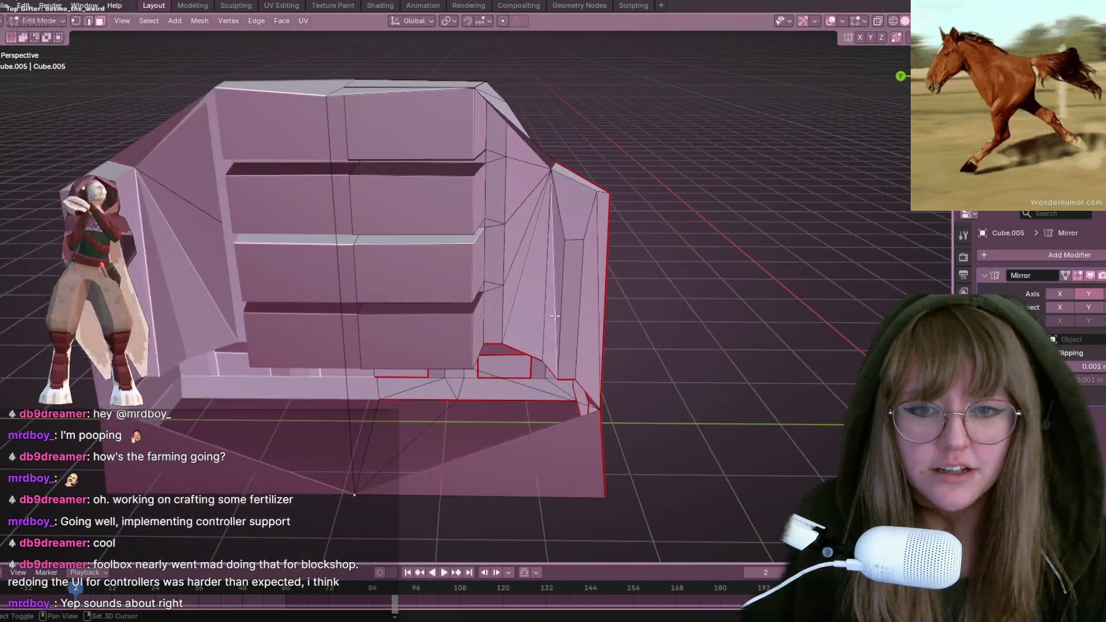
{"action": "left_click", "coordinate": [88, 21]}
{"action": "middle_click_drag", "start_coordinate": [484, 270], "coordinate": [511, 344]}
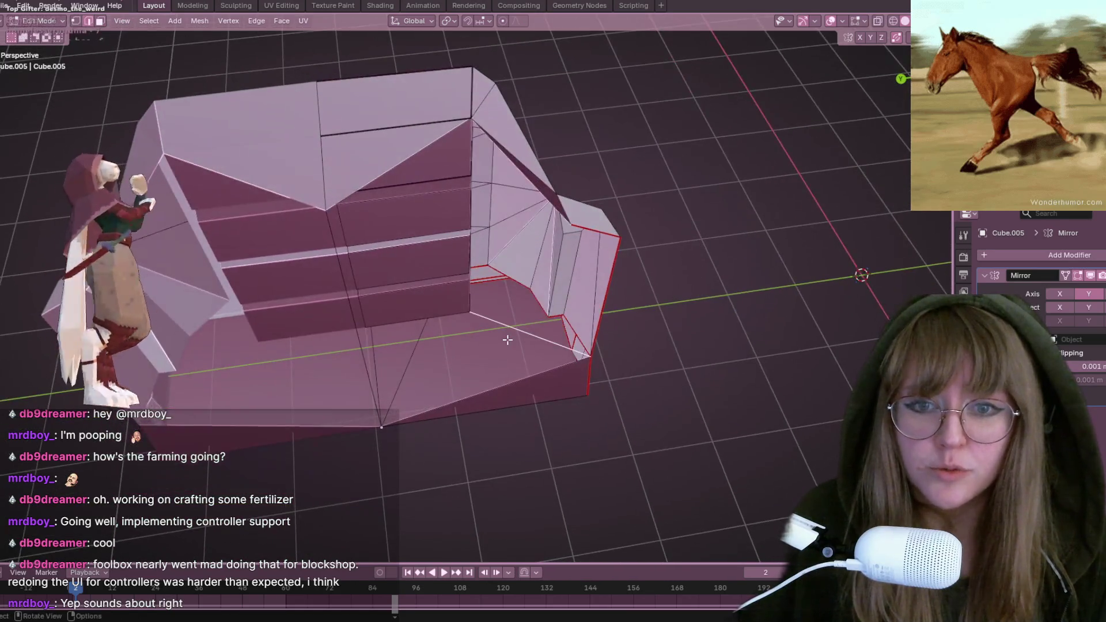
{"action": "key", "text": "x"}
{"action": "left_click", "coordinate": [508, 339]}
{"action": "mouse_move", "coordinate": [548, 331]}
{"action": "middle_mouse_down"}
{"action": "mouse_move", "coordinate": [622, 267]}
{"action": "mouse_move", "coordinate": [634, 242]}
{"action": "mouse_move", "coordinate": [585, 192]}
{"action": "mouse_move", "coordinate": [659, 254]}
{"action": "mouse_move", "coordinate": [401, 201]}
{"action": "middle_mouse_up"}
{"action": "left_click", "coordinate": [76, 21]}
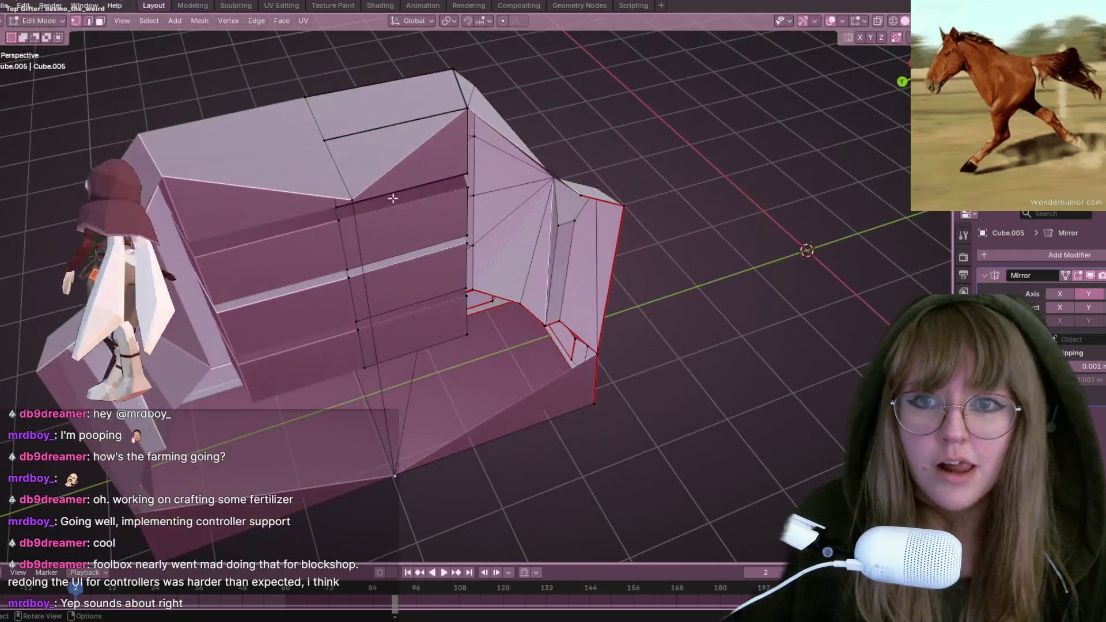
Step: Select the side's bottom vertex and upper corner vertex
{"action": "middle_click_drag", "start_coordinate": [576, 197], "coordinate": [644, 170]}
{"action": "mouse_move", "coordinate": [617, 234]}
{"action": "middle_mouse_down"}
{"action": "mouse_move", "coordinate": [701, 230]}
{"action": "mouse_move", "coordinate": [694, 309]}
{"action": "mouse_move", "coordinate": [622, 244]}
{"action": "middle_mouse_up"}
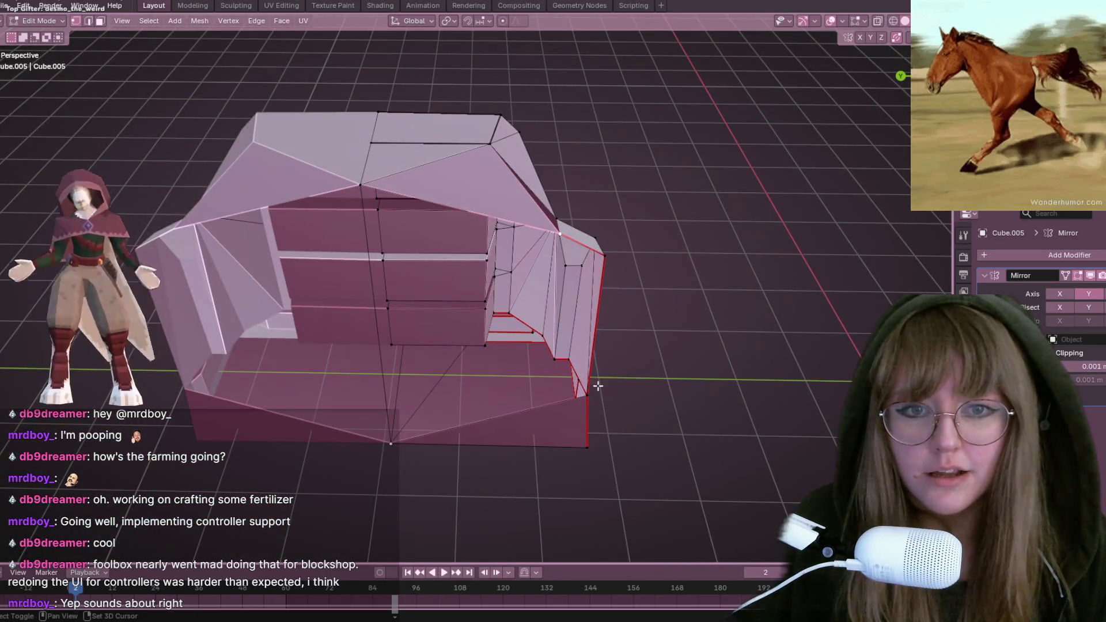
{"action": "left_click", "coordinate": [391, 447]}
{"action": "left_click", "coordinate": [576, 395], "text": "shift"}
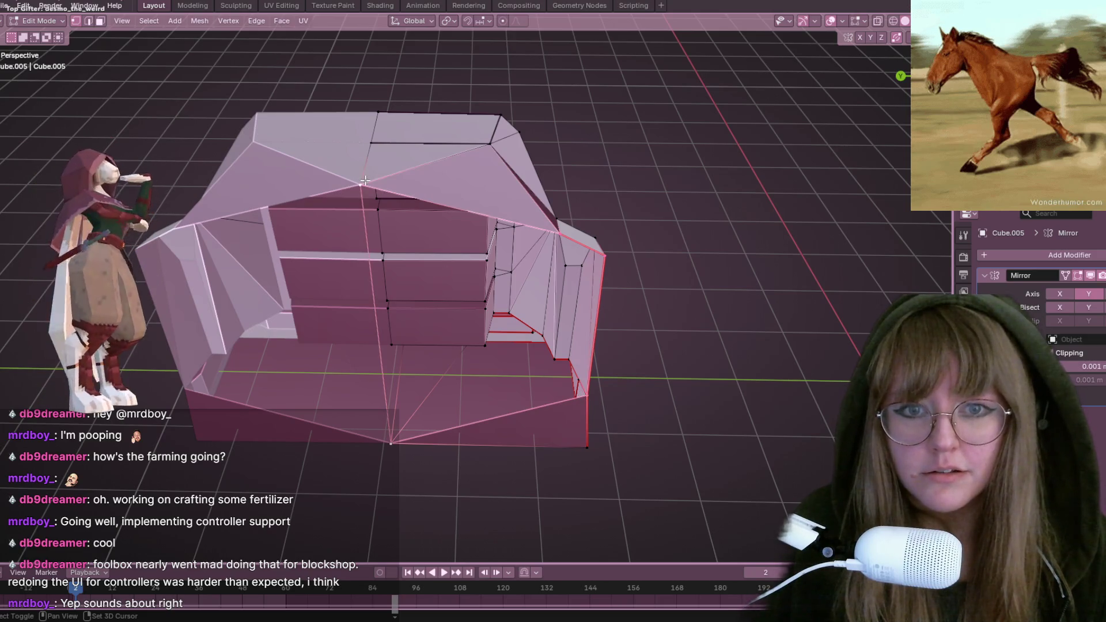
{"action": "mouse_move", "coordinate": [538, 304]}
{"action": "middle_mouse_down"}
{"action": "mouse_move", "coordinate": [678, 324]}
{"action": "mouse_move", "coordinate": [381, 525]}
{"action": "middle_mouse_up"}
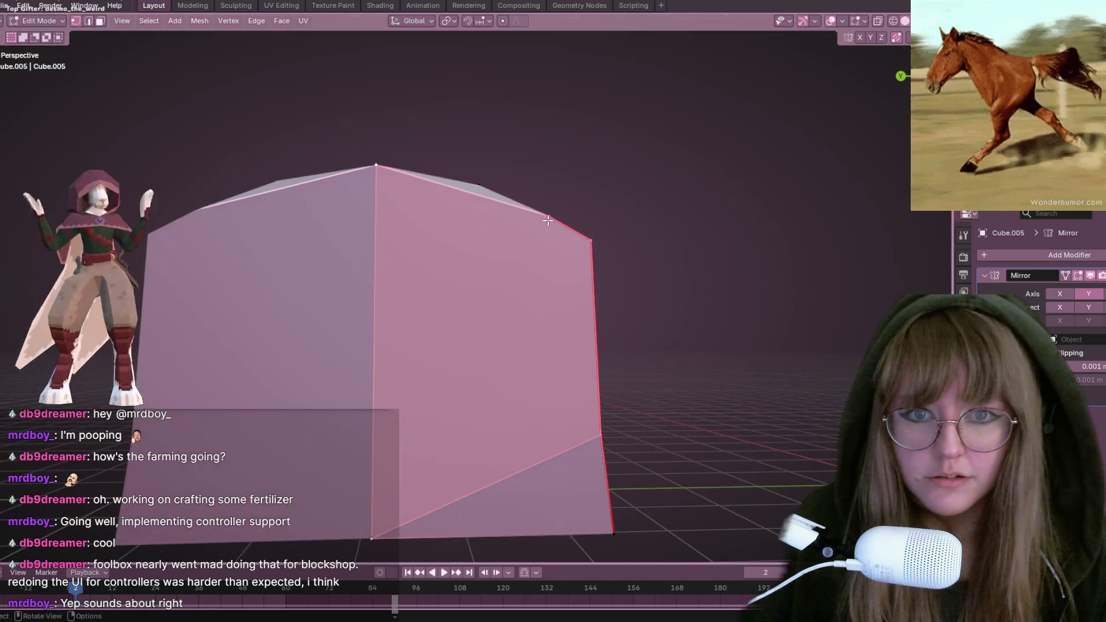
Step: Select the bottom-left vertex, then Tab to Object Mode and frame the full mirrored bookcase
{"action": "left_click", "coordinate": [381, 525]}
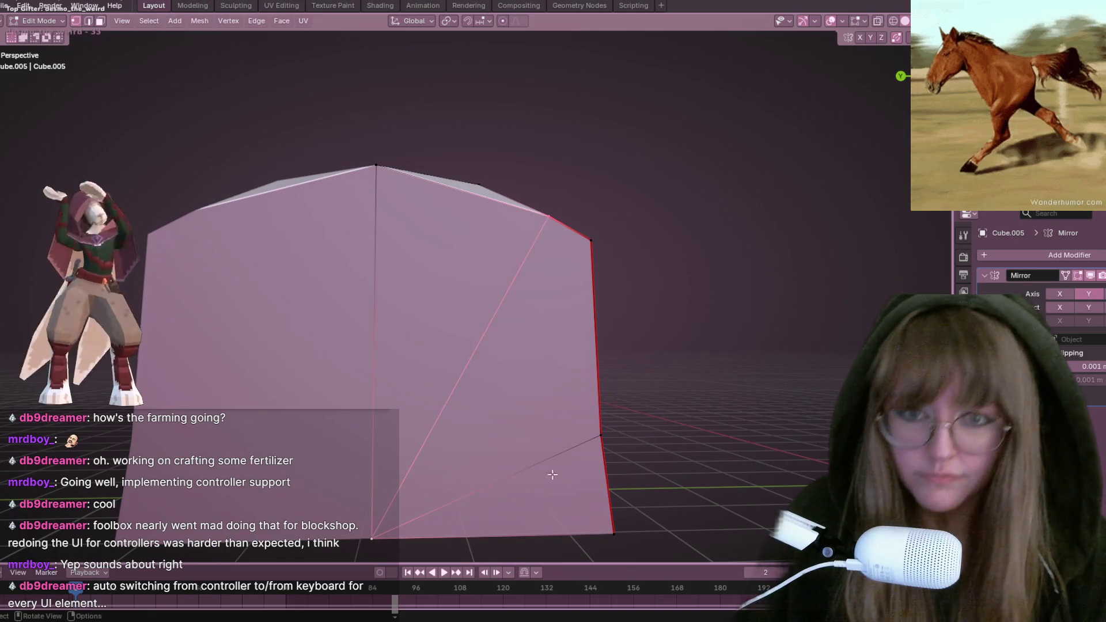
{"action": "mouse_move", "coordinate": [813, 363]}
{"action": "middle_mouse_down"}
{"action": "mouse_move", "coordinate": [583, 388]}
{"action": "mouse_move", "coordinate": [494, 345]}
{"action": "mouse_move", "coordinate": [573, 407]}
{"action": "middle_mouse_up"}
{"action": "key", "text": "Tab"}
{"action": "scroll", "coordinate": [573, 407], "scroll_direction": "down", "scroll_amount": 5}
{"action": "mouse_move", "coordinate": [694, 402]}
{"action": "middle_mouse_down"}
{"action": "mouse_move", "coordinate": [757, 422]}
{"action": "mouse_move", "coordinate": [635, 402]}
{"action": "mouse_move", "coordinate": [605, 372]}
{"action": "mouse_move", "coordinate": [626, 374]}
{"action": "mouse_move", "coordinate": [640, 501]}
{"action": "middle_mouse_up"}
{"action": "scroll", "coordinate": [758, 424], "scroll_direction": "up", "scroll_amount": 5}
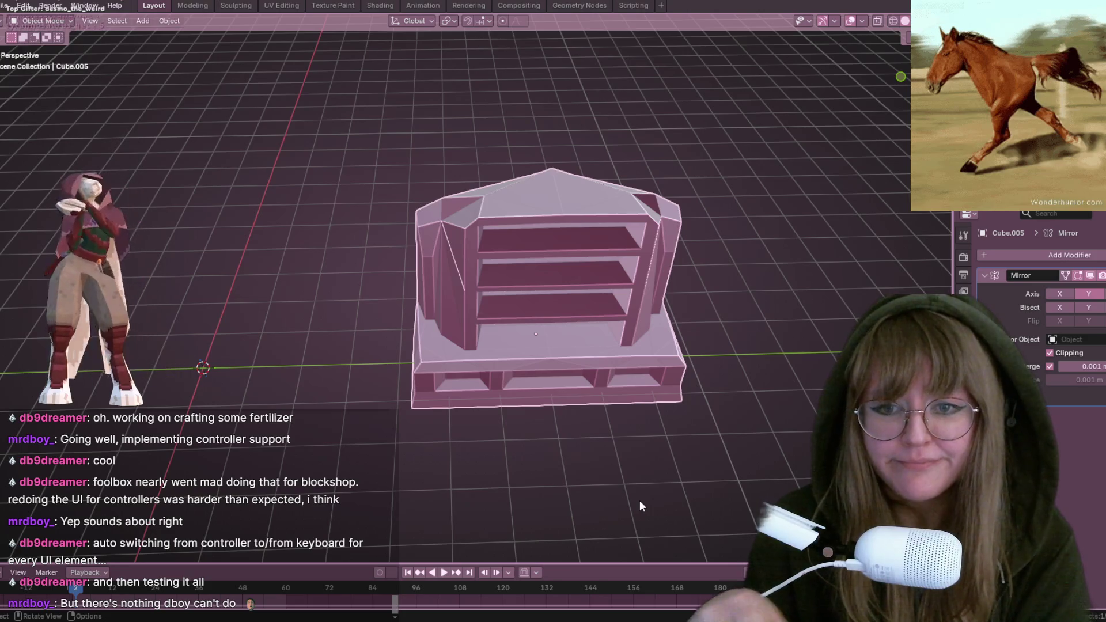
Step: In Edit Mode, switch to top orthographic view with X-ray and box-select the right-hand column
{"action": "key", "text": "Tab"}
{"action": "middle_click_drag", "start_coordinate": [739, 497], "coordinate": [623, 469]}
{"action": "key", "text": "KP_7"}
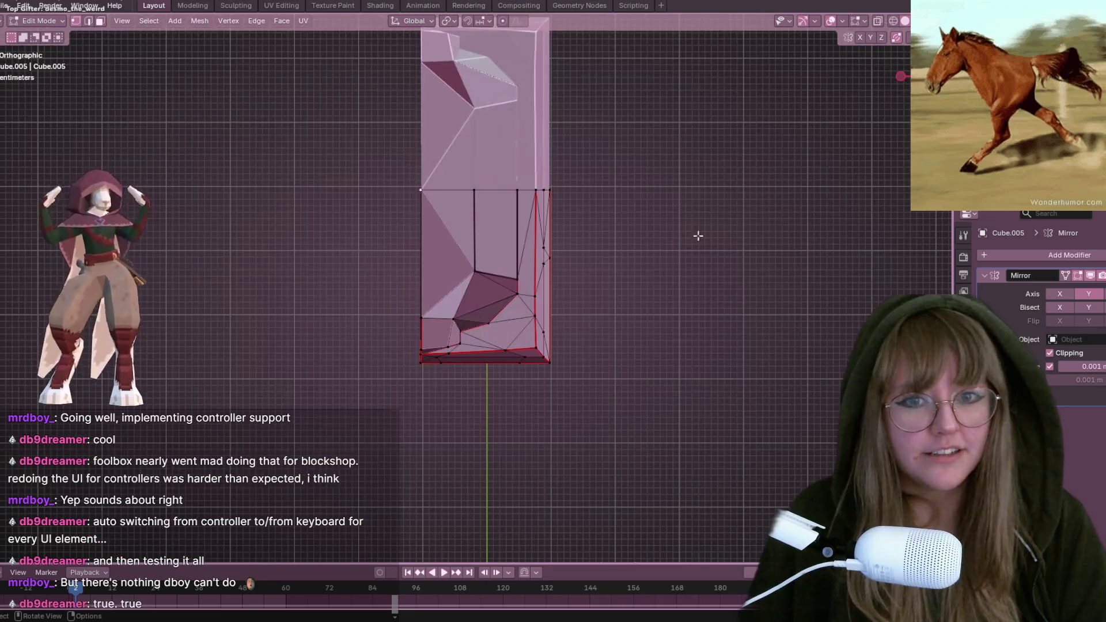
{"action": "left_click_drag", "start_coordinate": [533, 180], "coordinate": [627, 420]}
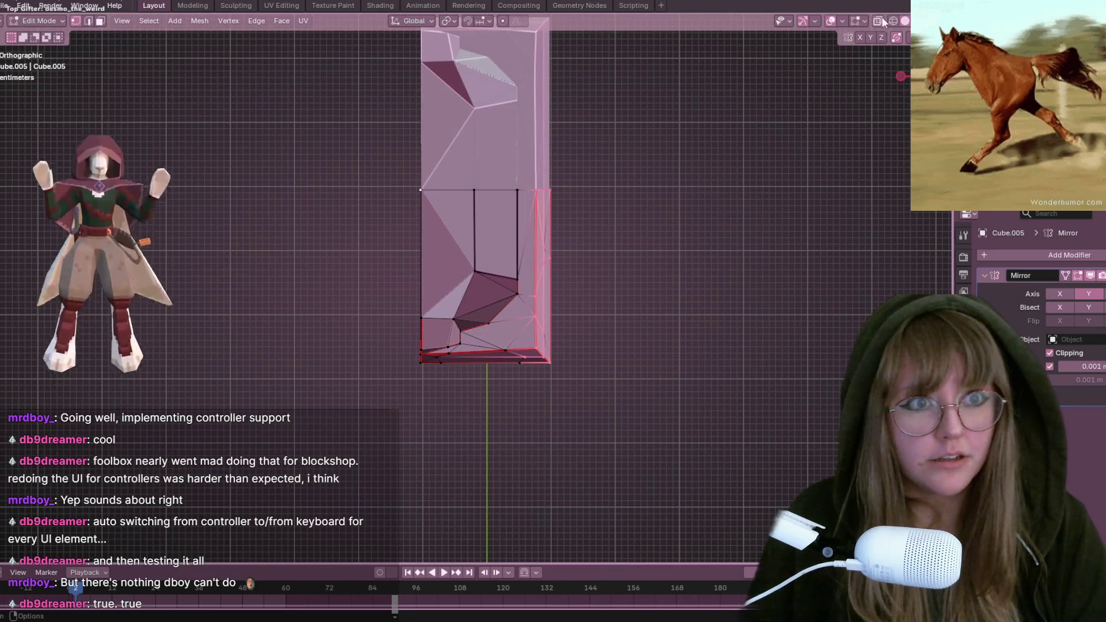
{"action": "left_click", "coordinate": [878, 21]}
{"action": "left_click_drag", "start_coordinate": [524, 170], "coordinate": [603, 411]}
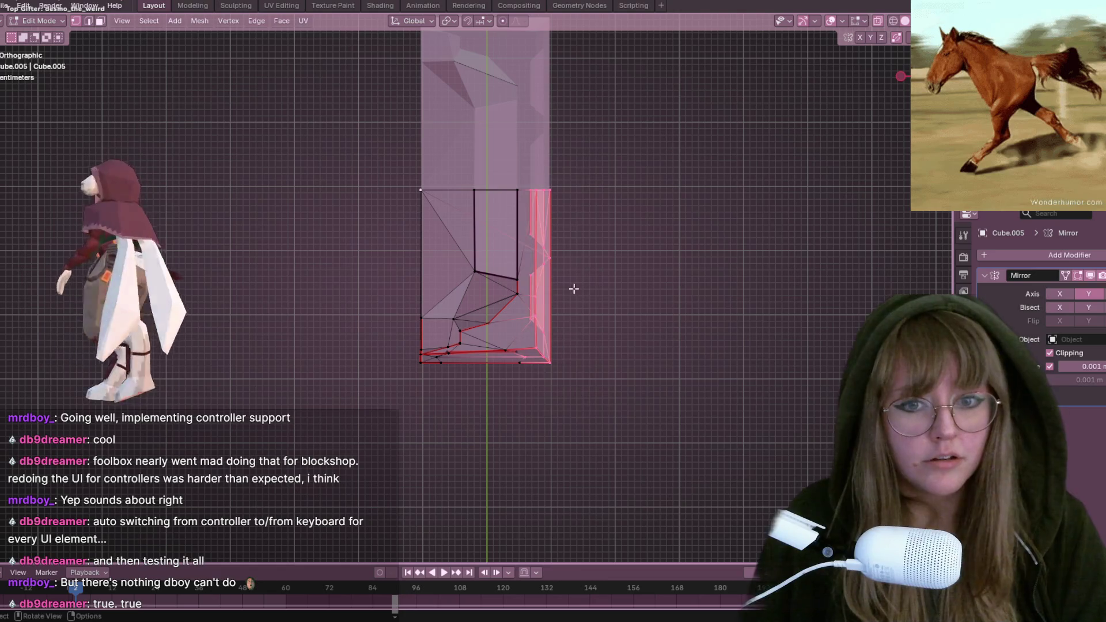
{"action": "scroll", "coordinate": [629, 301], "scroll_direction": "up", "scroll_amount": 2}
{"action": "key", "text": "h"}
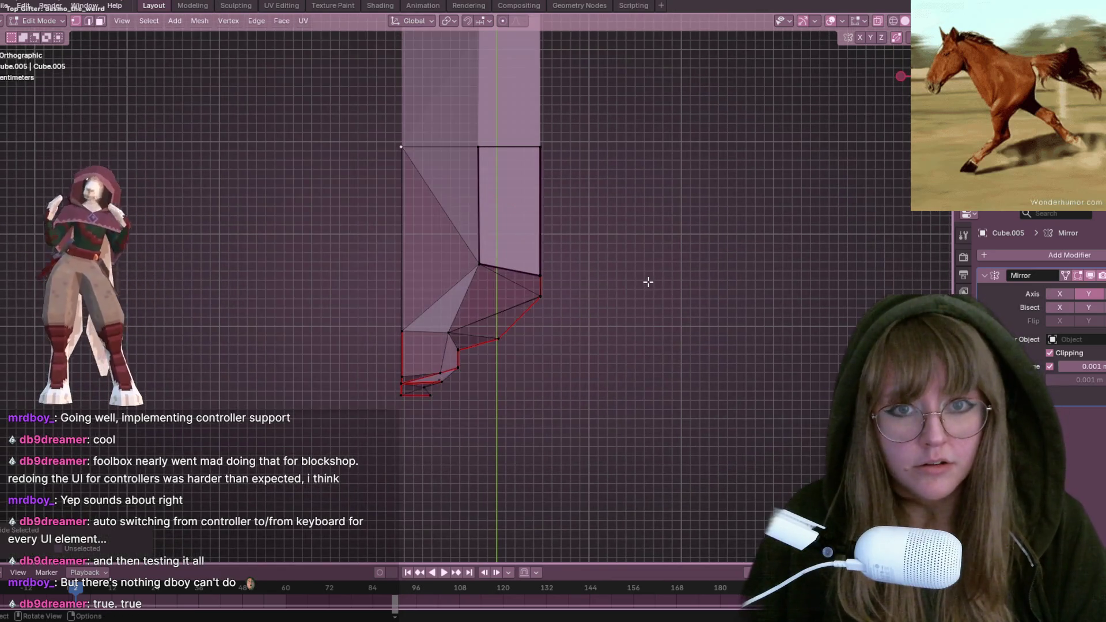
{"action": "key", "text": "alt+h"}
Step: Slide the selected column about 0.52 m inward along X, then turn X-ray off
{"action": "key", "text": "g"}
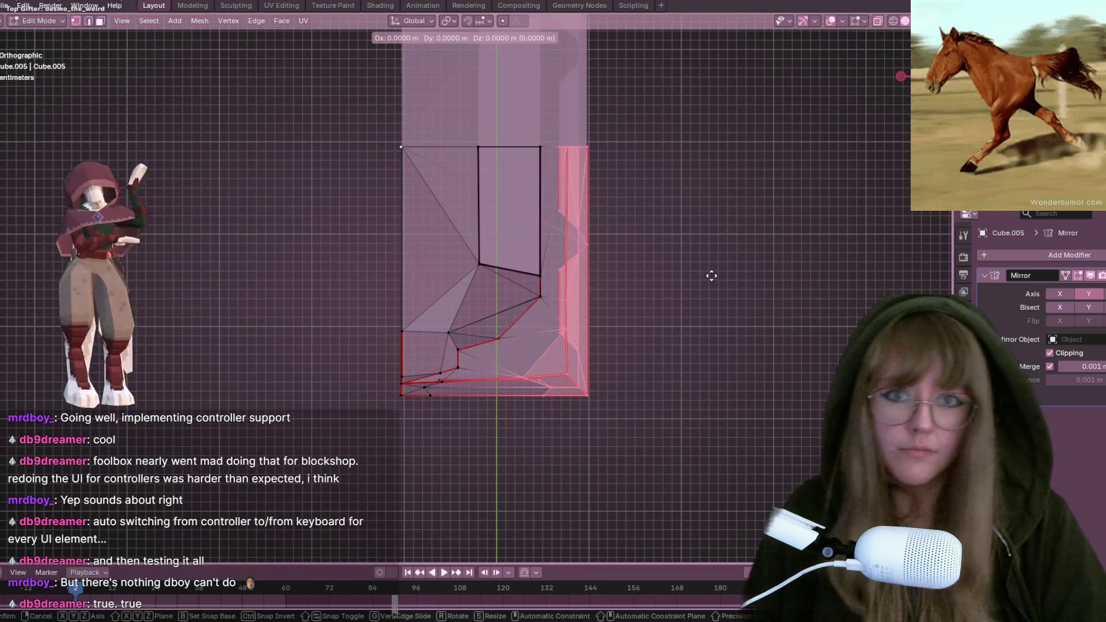
{"action": "key", "text": "x"}
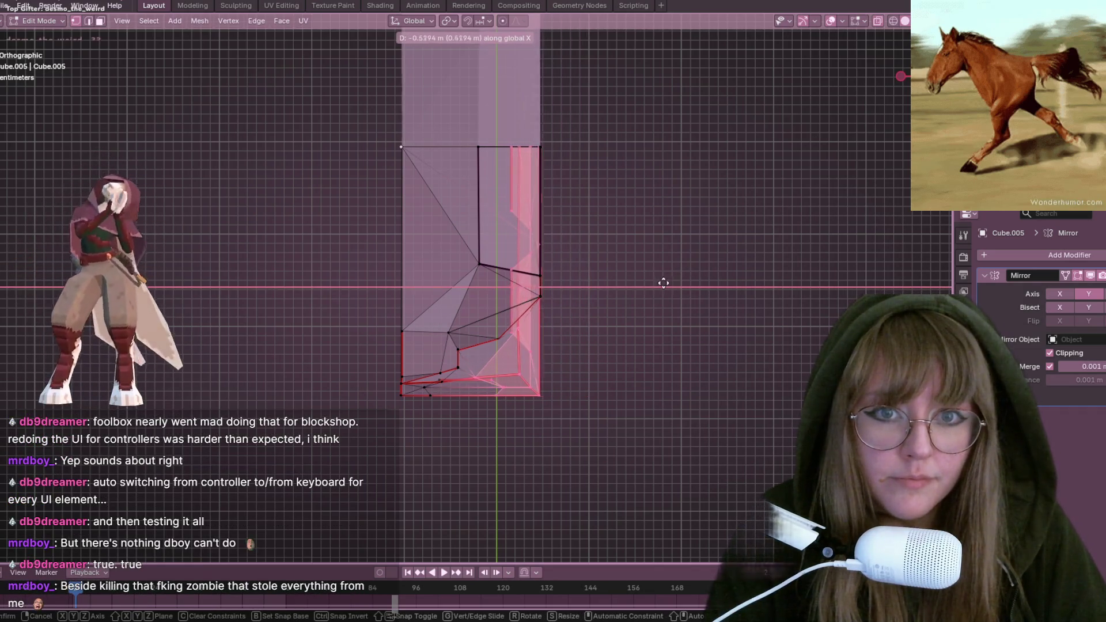
{"action": "left_click", "coordinate": [665, 283]}
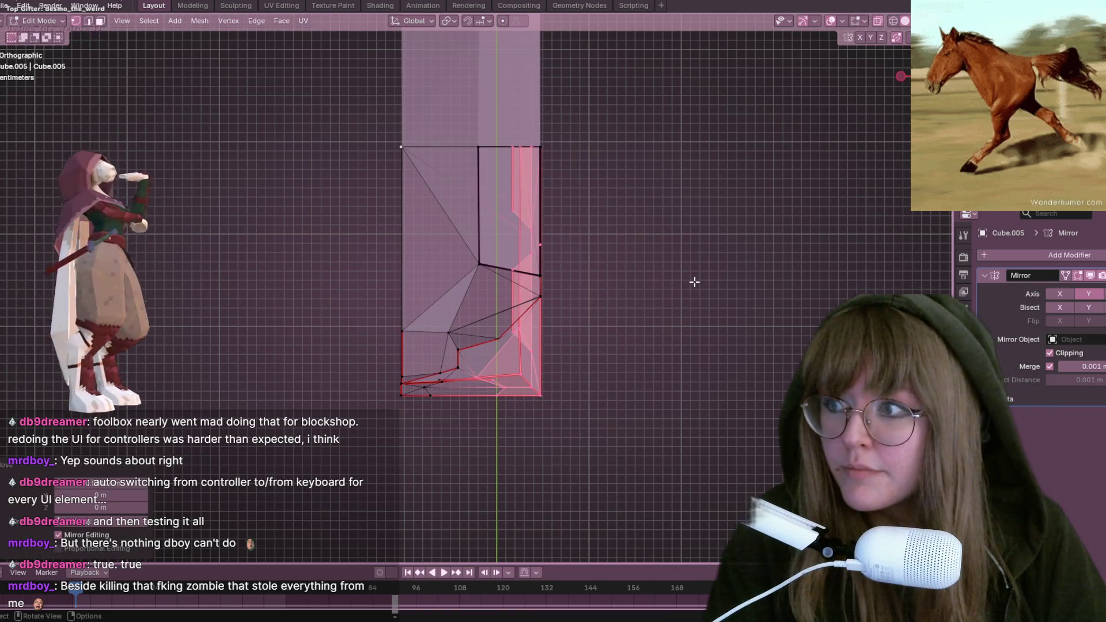
{"action": "key", "text": "KP_4"}
{"action": "key", "text": "KP_4"}
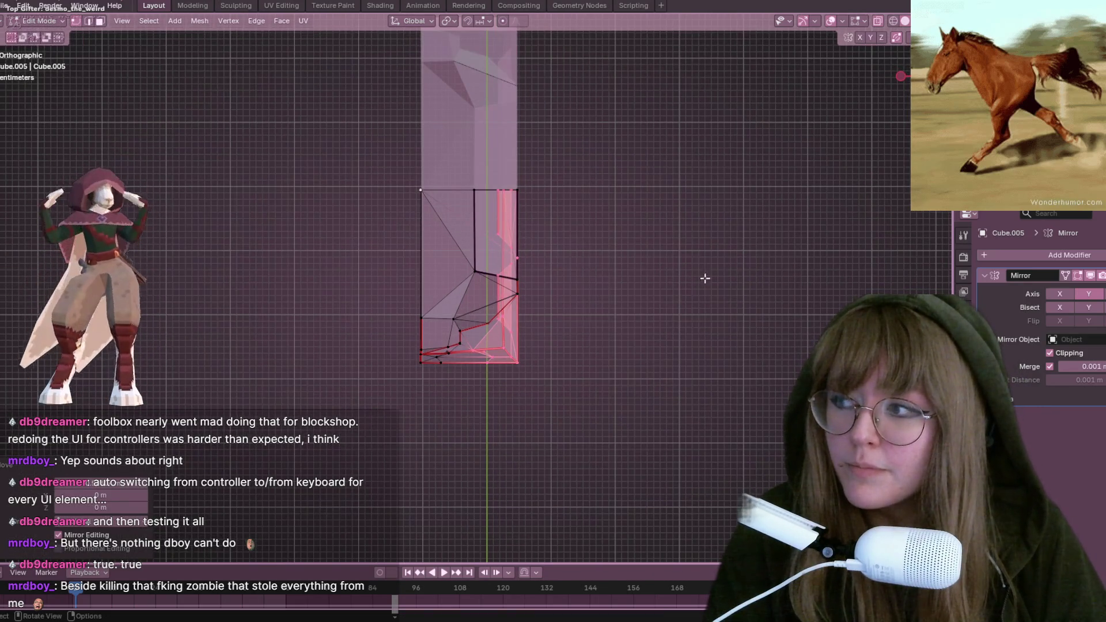
{"action": "left_click", "coordinate": [878, 22]}
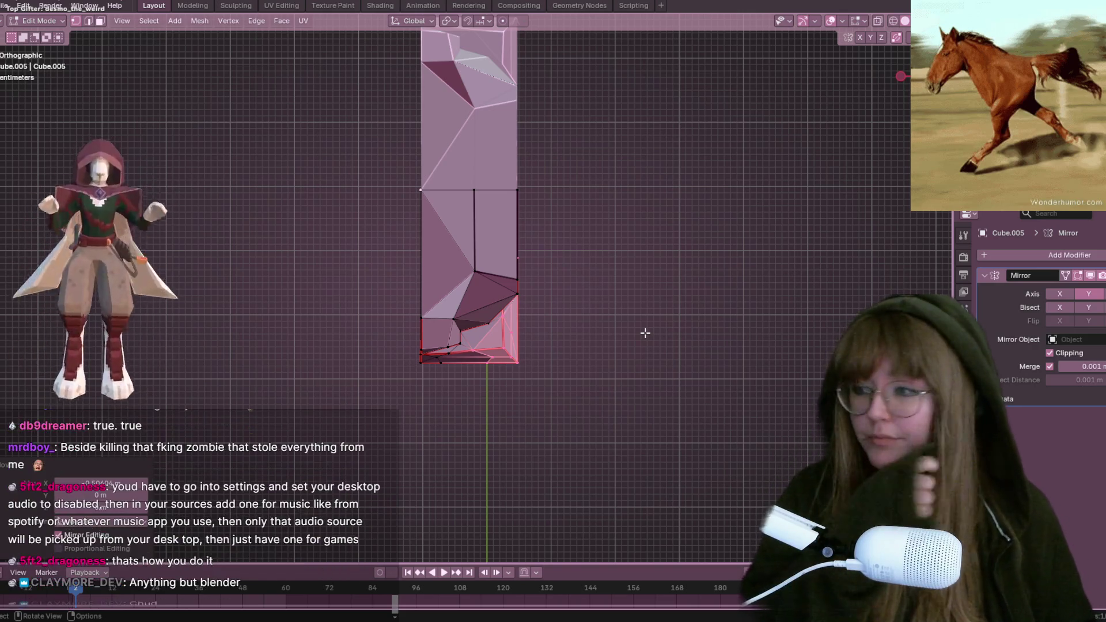
Step: Select the linked drawer base section with Ctrl+L and move it about -0.16 m along X
{"action": "mouse_move", "coordinate": [665, 212]}
{"action": "middle_mouse_down"}
{"action": "mouse_move", "coordinate": [691, 190]}
{"action": "mouse_move", "coordinate": [524, 168]}
{"action": "mouse_move", "coordinate": [728, 146]}
{"action": "mouse_move", "coordinate": [691, 48]}
{"action": "middle_mouse_up"}
{"action": "scroll", "coordinate": [691, 190], "scroll_direction": "up", "scroll_amount": 3}
{"action": "scroll", "coordinate": [691, 49], "scroll_direction": "up", "scroll_amount": 2}
{"action": "scroll", "coordinate": [691, 49], "scroll_direction": "down", "scroll_amount": 2}
{"action": "scroll", "coordinate": [655, 333], "scroll_direction": "down", "scroll_amount": 3}
{"action": "mouse_move", "coordinate": [655, 334]}
{"action": "middle_mouse_down"}
{"action": "mouse_move", "coordinate": [655, 395]}
{"action": "mouse_move", "coordinate": [561, 365]}
{"action": "mouse_move", "coordinate": [602, 323]}
{"action": "mouse_move", "coordinate": [599, 248]}
{"action": "mouse_move", "coordinate": [602, 294]}
{"action": "mouse_move", "coordinate": [674, 461]}
{"action": "mouse_move", "coordinate": [628, 340]}
{"action": "mouse_move", "coordinate": [639, 432]}
{"action": "mouse_move", "coordinate": [755, 353]}
{"action": "mouse_move", "coordinate": [773, 167]}
{"action": "mouse_move", "coordinate": [541, 367]}
{"action": "middle_mouse_up"}
{"action": "scroll", "coordinate": [629, 386], "scroll_direction": "up", "scroll_amount": 4}
{"action": "key", "text": "ctrl+l"}
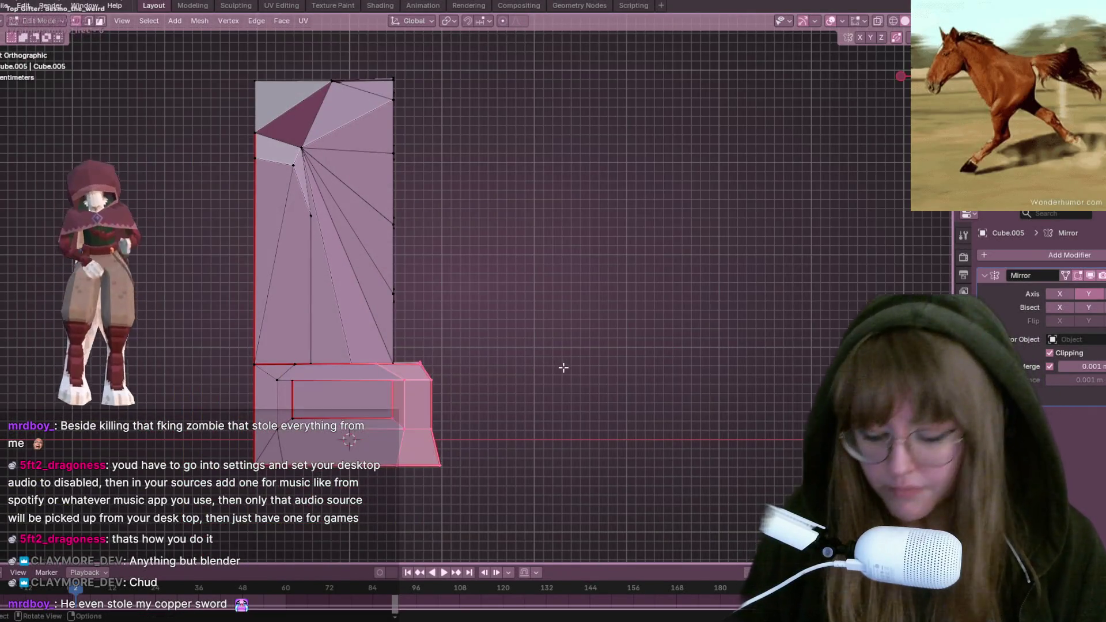
{"action": "key", "text": "g"}
{"action": "left_click", "coordinate": [577, 387]}
{"action": "mouse_move", "coordinate": [578, 388]}
{"action": "middle_mouse_down"}
{"action": "mouse_move", "coordinate": [623, 382]}
{"action": "mouse_move", "coordinate": [510, 413]}
{"action": "mouse_move", "coordinate": [580, 336]}
{"action": "middle_mouse_up"}
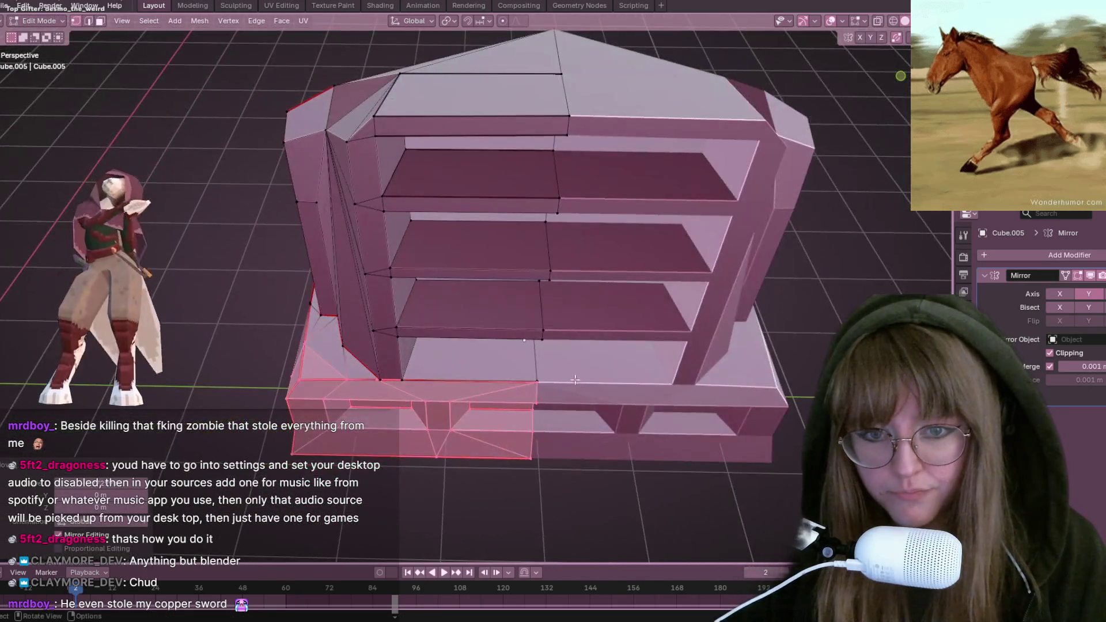
Step: Vertex-slide the vertex fully along the lowest shelf's front edge
{"action": "scroll", "coordinate": [581, 336], "scroll_direction": "up", "scroll_amount": 5}
{"action": "scroll", "coordinate": [581, 335], "scroll_direction": "up", "scroll_amount": 3}
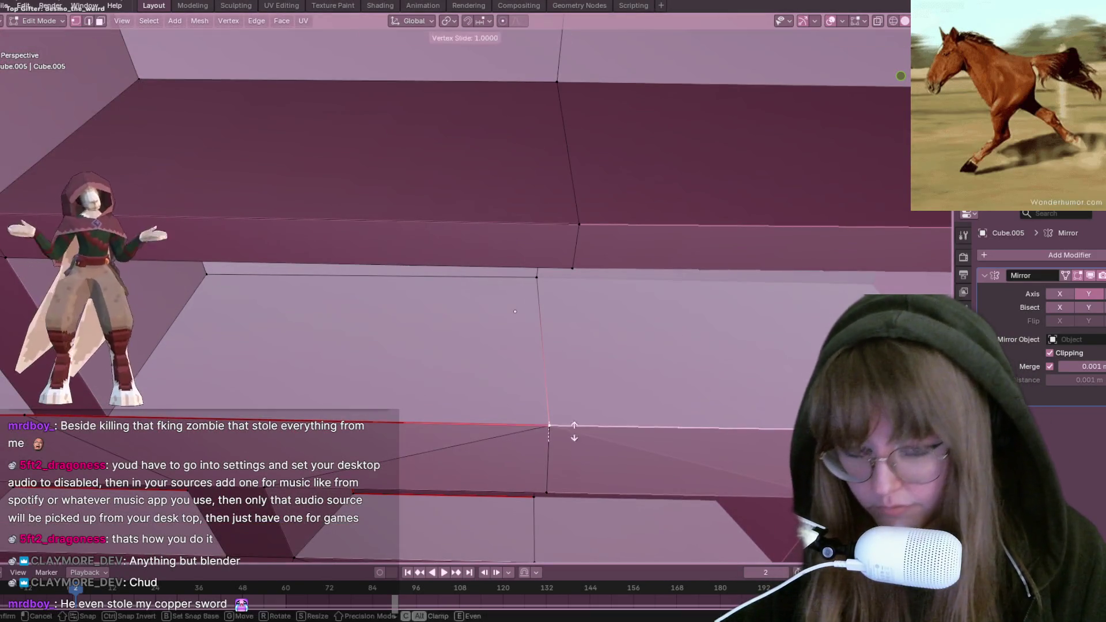
{"action": "middle_click_drag", "start_coordinate": [575, 411], "coordinate": [499, 392]}
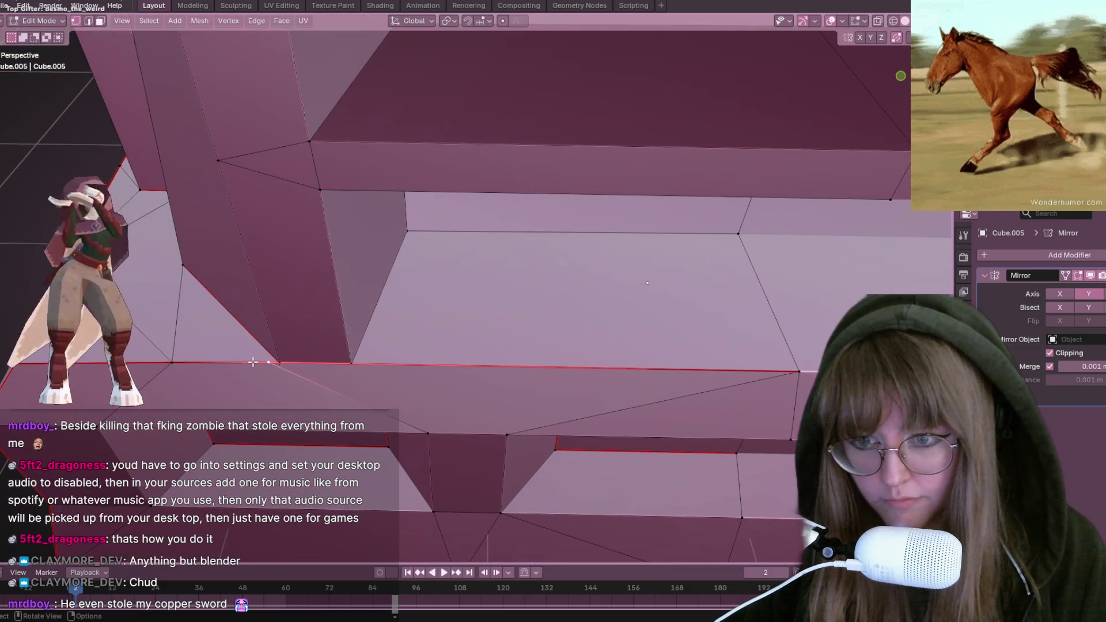
{"action": "mouse_move", "coordinate": [253, 362]}
{"action": "middle_mouse_down"}
{"action": "mouse_move", "coordinate": [501, 419]}
{"action": "mouse_move", "coordinate": [514, 408]}
{"action": "mouse_move", "coordinate": [366, 351]}
{"action": "mouse_move", "coordinate": [592, 293]}
{"action": "mouse_move", "coordinate": [671, 333]}
{"action": "mouse_move", "coordinate": [623, 288]}
{"action": "mouse_move", "coordinate": [469, 298]}
{"action": "mouse_move", "coordinate": [319, 168]}
{"action": "middle_mouse_up"}
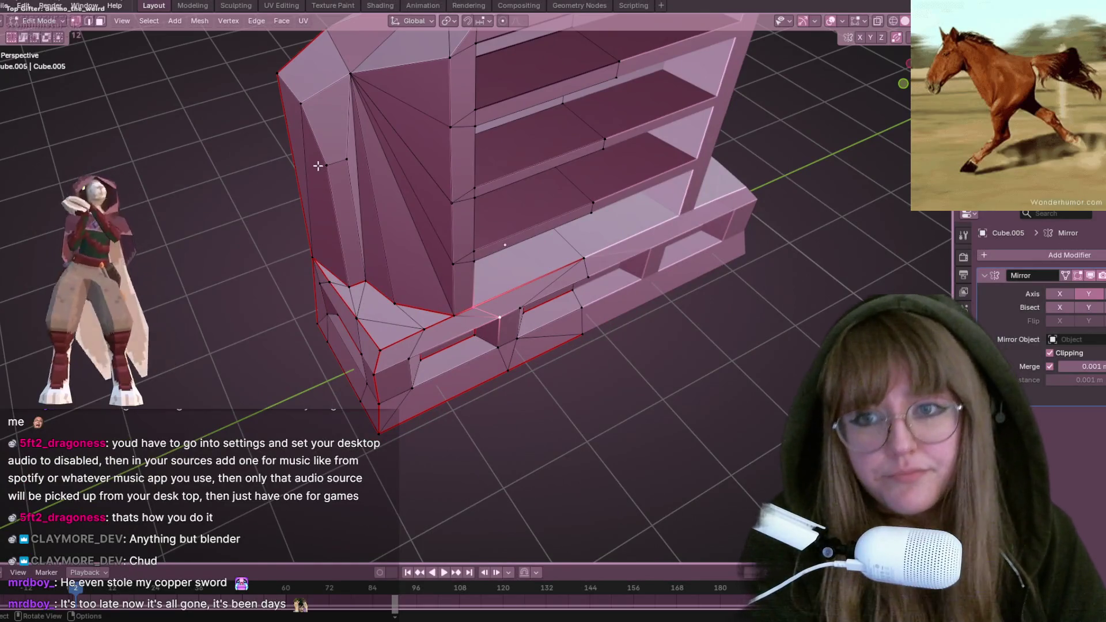
{"action": "left_click", "coordinate": [320, 167]}
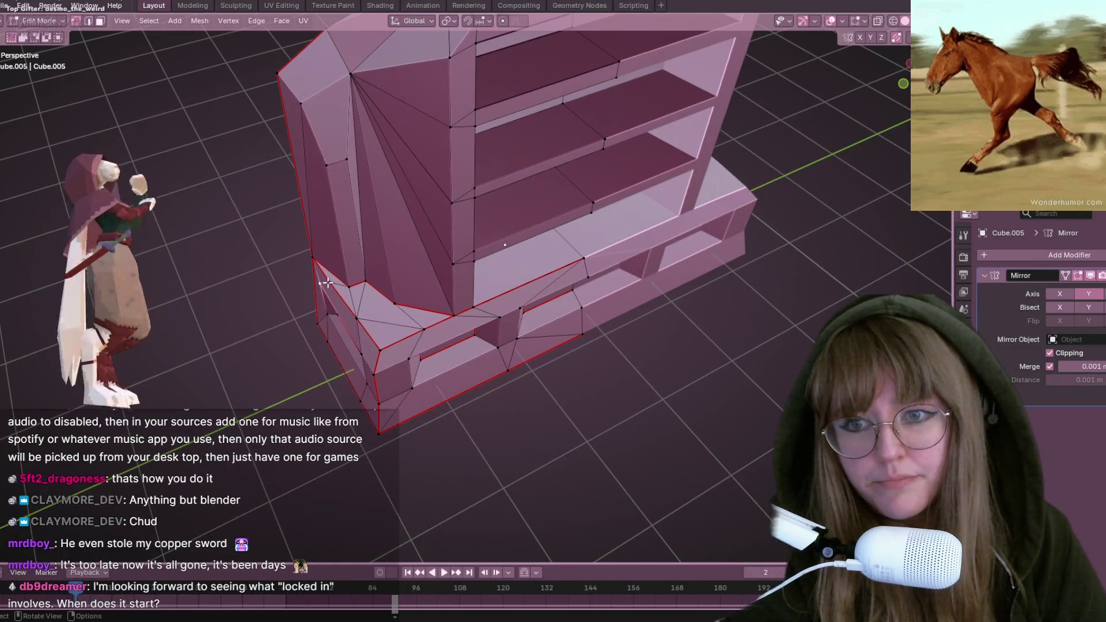
{"action": "scroll", "coordinate": [361, 282], "scroll_direction": "down", "scroll_amount": 5}
{"action": "mouse_move", "coordinate": [361, 282]}
{"action": "middle_mouse_down"}
{"action": "mouse_move", "coordinate": [427, 207]}
{"action": "mouse_move", "coordinate": [375, 239]}
{"action": "mouse_move", "coordinate": [370, 261]}
{"action": "mouse_move", "coordinate": [417, 284]}
{"action": "mouse_move", "coordinate": [392, 277]}
{"action": "mouse_move", "coordinate": [438, 271]}
{"action": "mouse_move", "coordinate": [419, 255]}
{"action": "middle_mouse_up"}
{"action": "mouse_move", "coordinate": [437, 197]}
{"action": "middle_mouse_down"}
{"action": "mouse_move", "coordinate": [469, 201]}
{"action": "mouse_move", "coordinate": [563, 277]}
{"action": "mouse_move", "coordinate": [699, 203]}
{"action": "mouse_move", "coordinate": [383, 259]}
{"action": "mouse_move", "coordinate": [425, 197]}
{"action": "middle_mouse_up"}
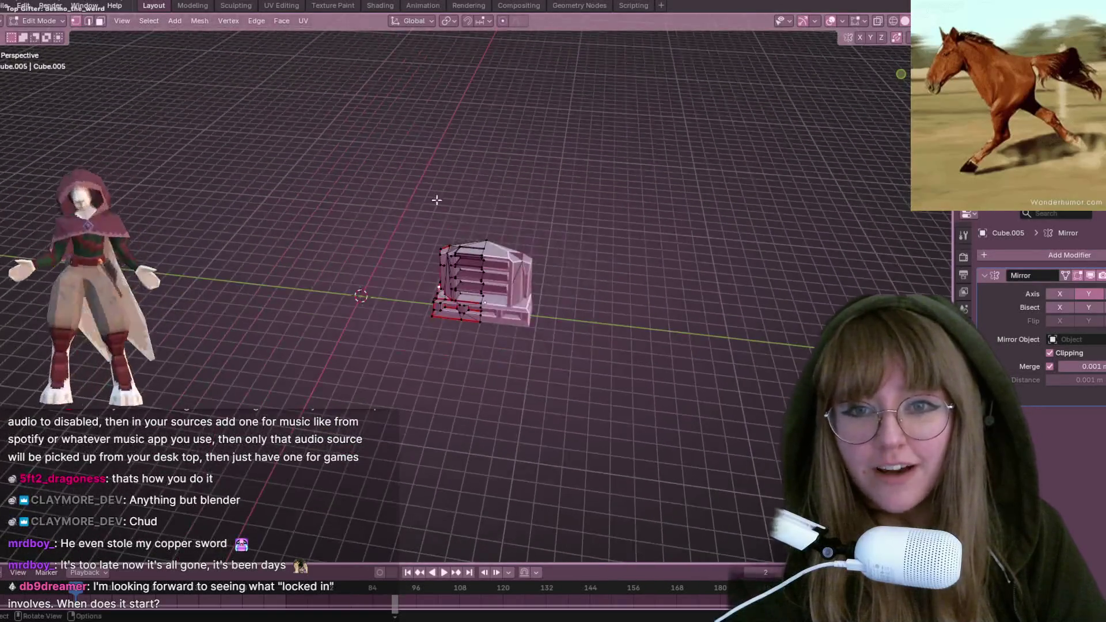
{"action": "scroll", "coordinate": [527, 237], "scroll_direction": "up", "scroll_amount": 5}
{"action": "middle_click_drag", "start_coordinate": [527, 237], "coordinate": [552, 199]}
{"action": "key", "text": "a"}
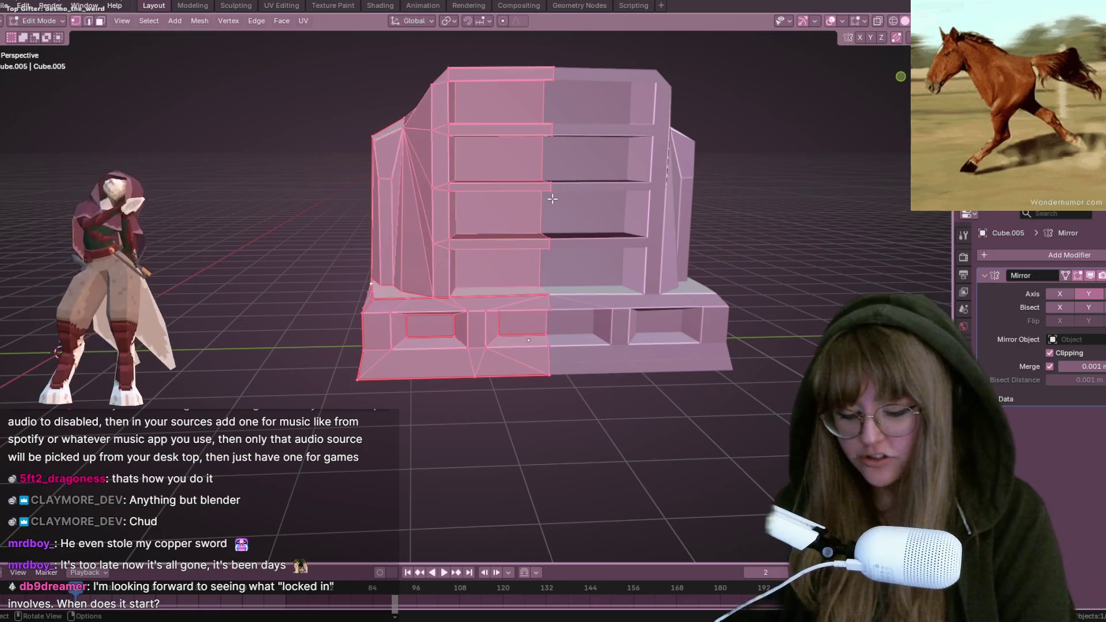
Step: Merge vertices by distance across the whole mesh (none removed), then deselect all
{"action": "key", "text": "m"}
{"action": "left_click", "coordinate": [552, 199]}
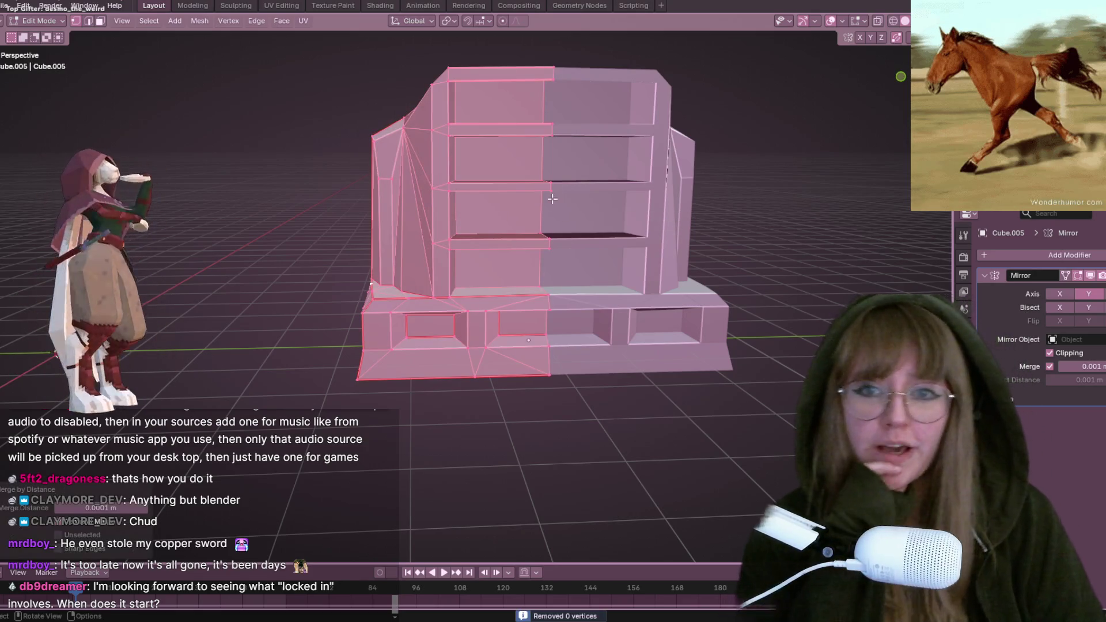
{"action": "key", "text": "alt+a"}
Step: Switch the bookcase back to Object Mode from the mode menu
{"action": "middle_click_drag", "start_coordinate": [757, 196], "coordinate": [461, 259]}
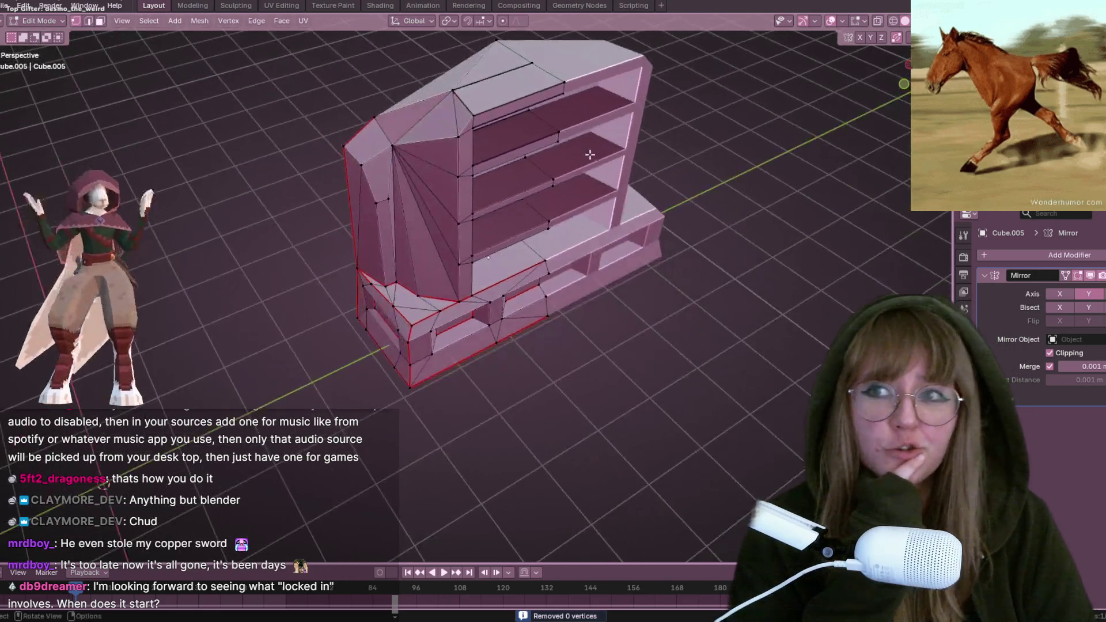
{"action": "left_click", "coordinate": [43, 21]}
{"action": "left_click", "coordinate": [63, 21]}
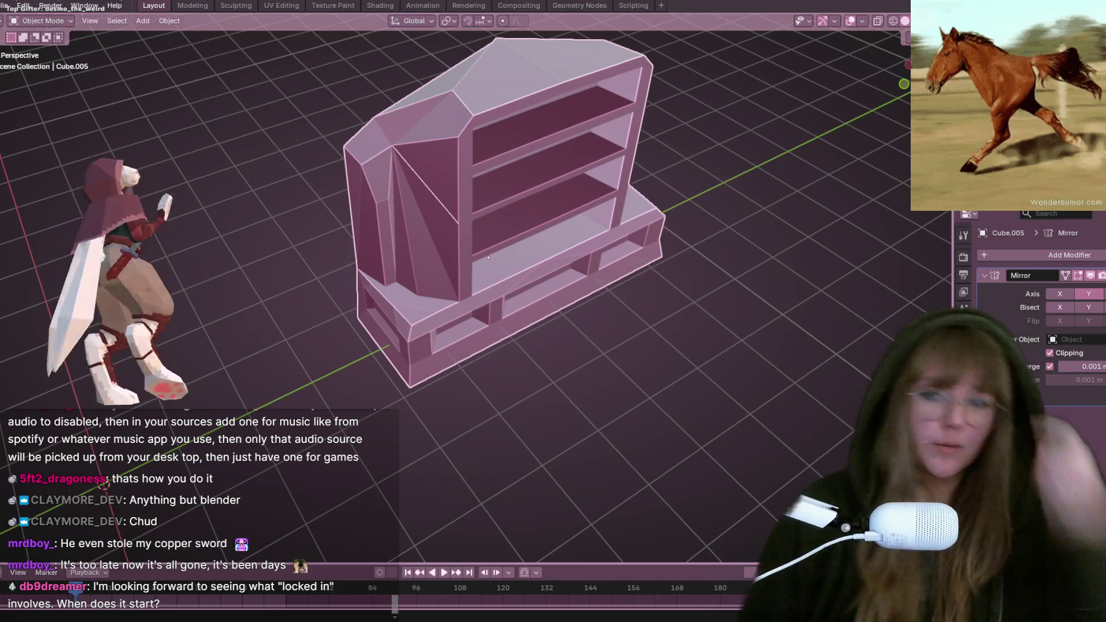
Step: Move the lowest shelf's front edge along its normal and switch shading to Material Preview
{"action": "mouse_move", "coordinate": [488, 257]}
{"action": "middle_mouse_down"}
{"action": "mouse_move", "coordinate": [323, 191]}
{"action": "mouse_move", "coordinate": [521, 143]}
{"action": "mouse_move", "coordinate": [603, 262]}
{"action": "mouse_move", "coordinate": [565, 248]}
{"action": "mouse_move", "coordinate": [620, 209]}
{"action": "mouse_move", "coordinate": [483, 198]}
{"action": "mouse_move", "coordinate": [548, 247]}
{"action": "mouse_move", "coordinate": [577, 224]}
{"action": "mouse_move", "coordinate": [682, 220]}
{"action": "mouse_move", "coordinate": [709, 272]}
{"action": "mouse_move", "coordinate": [713, 311]}
{"action": "mouse_move", "coordinate": [648, 298]}
{"action": "mouse_move", "coordinate": [682, 347]}
{"action": "mouse_move", "coordinate": [692, 332]}
{"action": "mouse_move", "coordinate": [624, 441]}
{"action": "mouse_move", "coordinate": [597, 513]}
{"action": "mouse_move", "coordinate": [517, 406]}
{"action": "mouse_move", "coordinate": [531, 361]}
{"action": "mouse_move", "coordinate": [483, 298]}
{"action": "mouse_move", "coordinate": [515, 309]}
{"action": "mouse_move", "coordinate": [506, 354]}
{"action": "mouse_move", "coordinate": [389, 316]}
{"action": "mouse_move", "coordinate": [305, 379]}
{"action": "mouse_move", "coordinate": [293, 314]}
{"action": "mouse_move", "coordinate": [362, 242]}
{"action": "mouse_move", "coordinate": [592, 288]}
{"action": "mouse_move", "coordinate": [526, 317]}
{"action": "mouse_move", "coordinate": [478, 243]}
{"action": "mouse_move", "coordinate": [460, 288]}
{"action": "mouse_move", "coordinate": [429, 306]}
{"action": "mouse_move", "coordinate": [459, 293]}
{"action": "mouse_move", "coordinate": [486, 213]}
{"action": "mouse_move", "coordinate": [464, 178]}
{"action": "mouse_move", "coordinate": [445, 280]}
{"action": "middle_mouse_up"}
{"action": "key", "text": "Tab"}
{"action": "key", "text": "Tab"}
{"action": "key", "text": "Tab"}
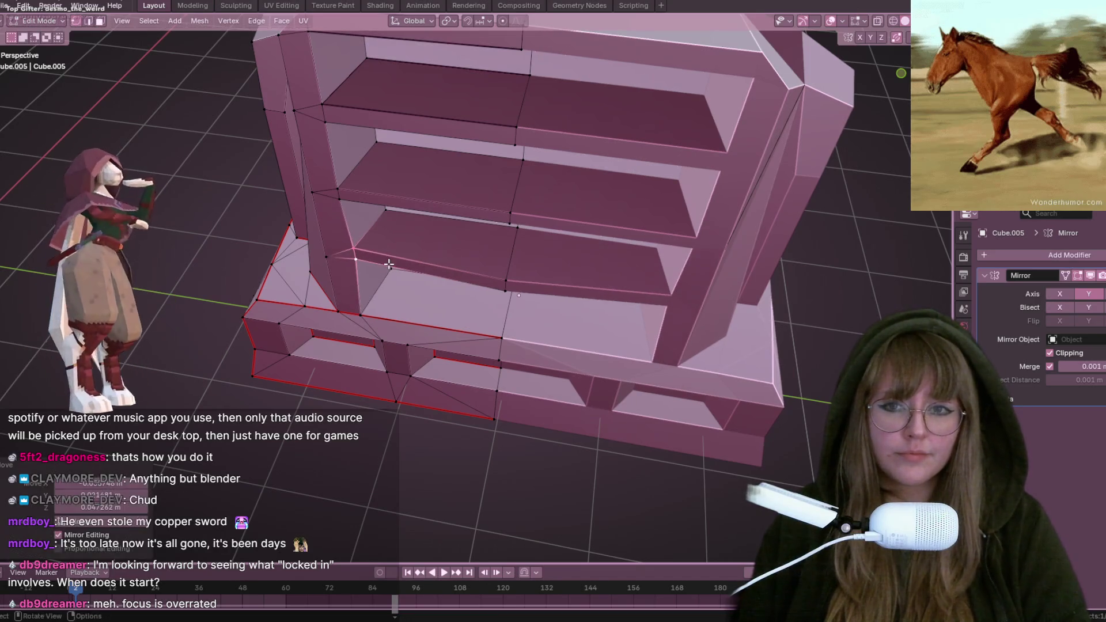
{"action": "mouse_move", "coordinate": [579, 352]}
{"action": "middle_mouse_down"}
{"action": "mouse_move", "coordinate": [442, 376]}
{"action": "mouse_move", "coordinate": [490, 289]}
{"action": "mouse_move", "coordinate": [464, 247]}
{"action": "mouse_move", "coordinate": [406, 227]}
{"action": "mouse_move", "coordinate": [551, 447]}
{"action": "mouse_move", "coordinate": [548, 392]}
{"action": "mouse_move", "coordinate": [594, 389]}
{"action": "mouse_move", "coordinate": [553, 392]}
{"action": "mouse_move", "coordinate": [562, 395]}
{"action": "middle_mouse_up"}
{"action": "left_click", "coordinate": [439, 363]}
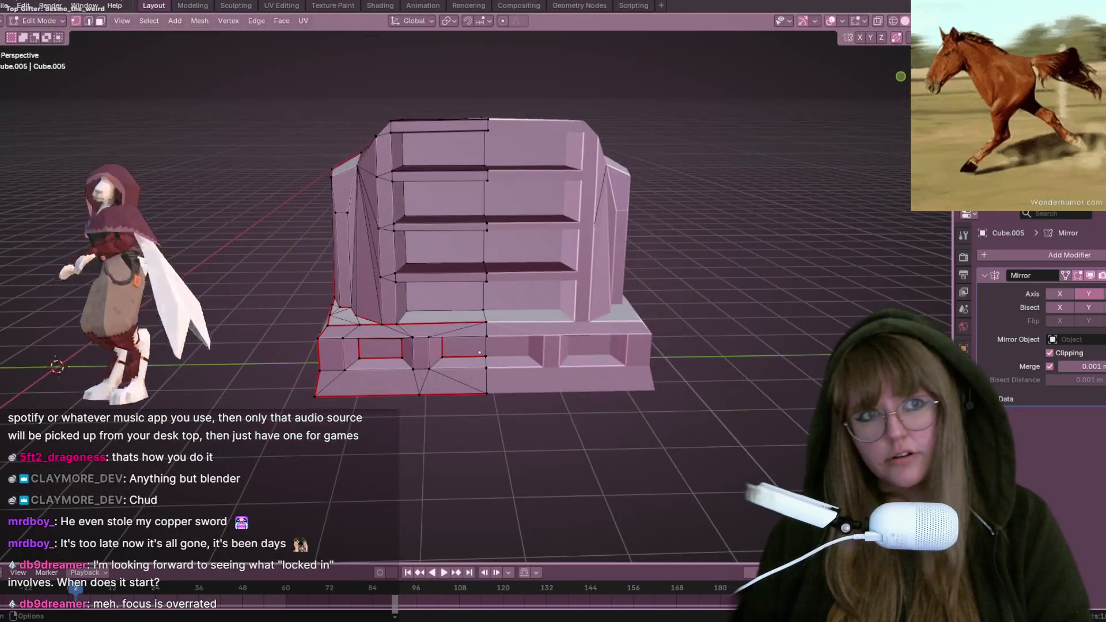
{"action": "mouse_move", "coordinate": [480, 352]}
{"action": "middle_mouse_down"}
{"action": "mouse_move", "coordinate": [536, 227]}
{"action": "mouse_move", "coordinate": [476, 249]}
{"action": "mouse_move", "coordinate": [694, 222]}
{"action": "mouse_move", "coordinate": [485, 305]}
{"action": "middle_mouse_up"}
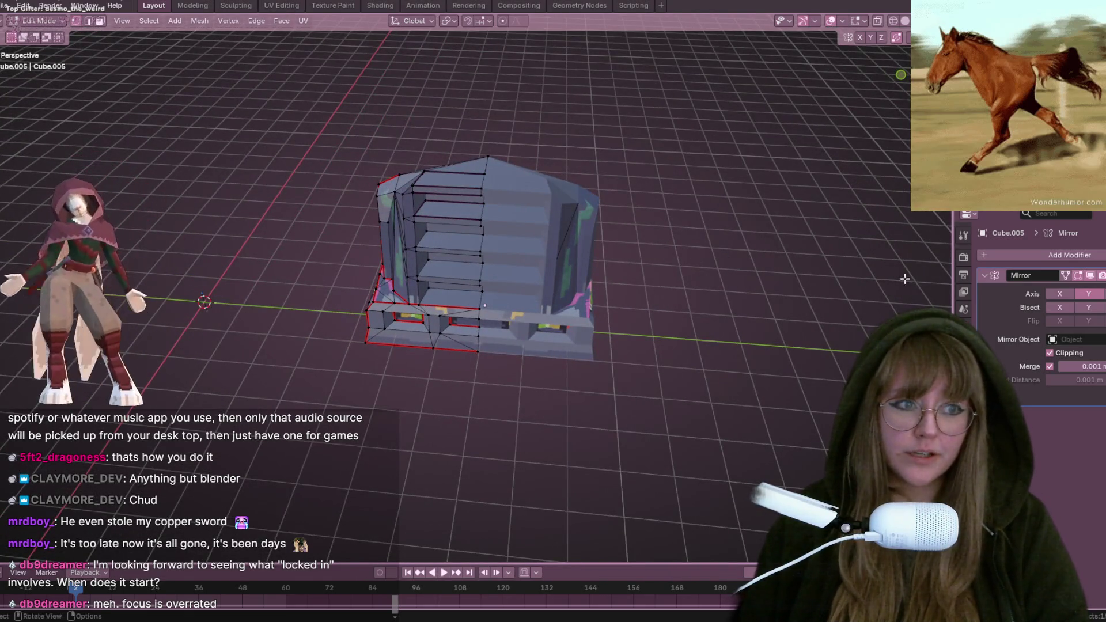
Step: Apply the Mirror modifier and switch to a straight-on front orthographic view in Edit Mode
{"action": "left_click", "coordinate": [1090, 292]}
{"action": "mouse_move", "coordinate": [576, 369]}
{"action": "middle_mouse_down"}
{"action": "mouse_move", "coordinate": [560, 383]}
{"action": "mouse_move", "coordinate": [573, 350]}
{"action": "mouse_move", "coordinate": [549, 412]}
{"action": "mouse_move", "coordinate": [512, 395]}
{"action": "mouse_move", "coordinate": [548, 202]}
{"action": "mouse_move", "coordinate": [551, 271]}
{"action": "mouse_move", "coordinate": [641, 162]}
{"action": "middle_mouse_up"}
{"action": "key", "text": "Tab"}
{"action": "left_click", "coordinate": [879, 98]}
{"action": "scroll", "coordinate": [652, 190], "scroll_direction": "up", "scroll_amount": 1}
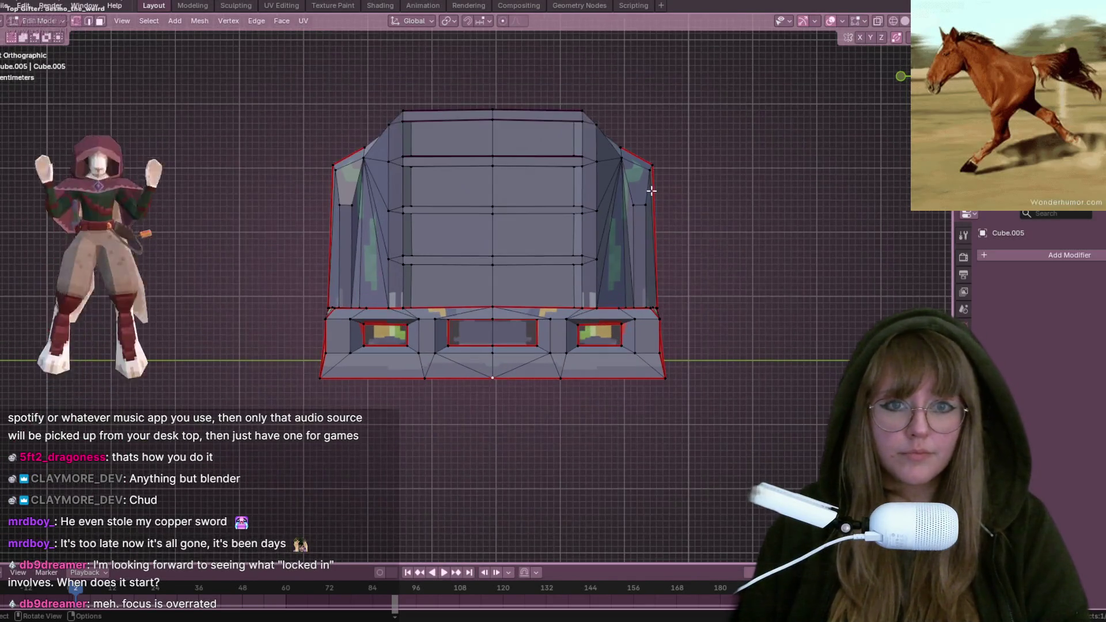
Step: Move the angled side panel vertices outward, then add a new Mirror modifier
{"action": "left_click", "coordinate": [685, 183]}
{"action": "mouse_move", "coordinate": [685, 184]}
{"action": "middle_mouse_down"}
{"action": "mouse_move", "coordinate": [699, 154]}
{"action": "mouse_move", "coordinate": [641, 149]}
{"action": "middle_mouse_up"}
{"action": "mouse_move", "coordinate": [579, 123]}
{"action": "middle_mouse_down"}
{"action": "mouse_move", "coordinate": [679, 148]}
{"action": "mouse_move", "coordinate": [778, 103]}
{"action": "mouse_move", "coordinate": [864, 89]}
{"action": "middle_mouse_up"}
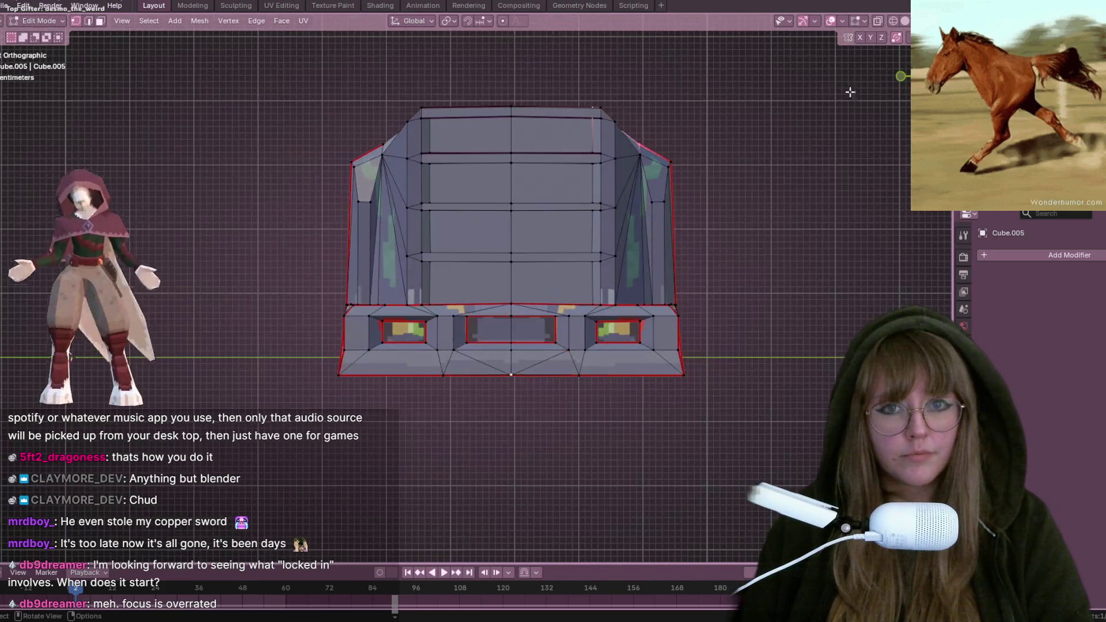
{"action": "left_click", "coordinate": [757, 82]}
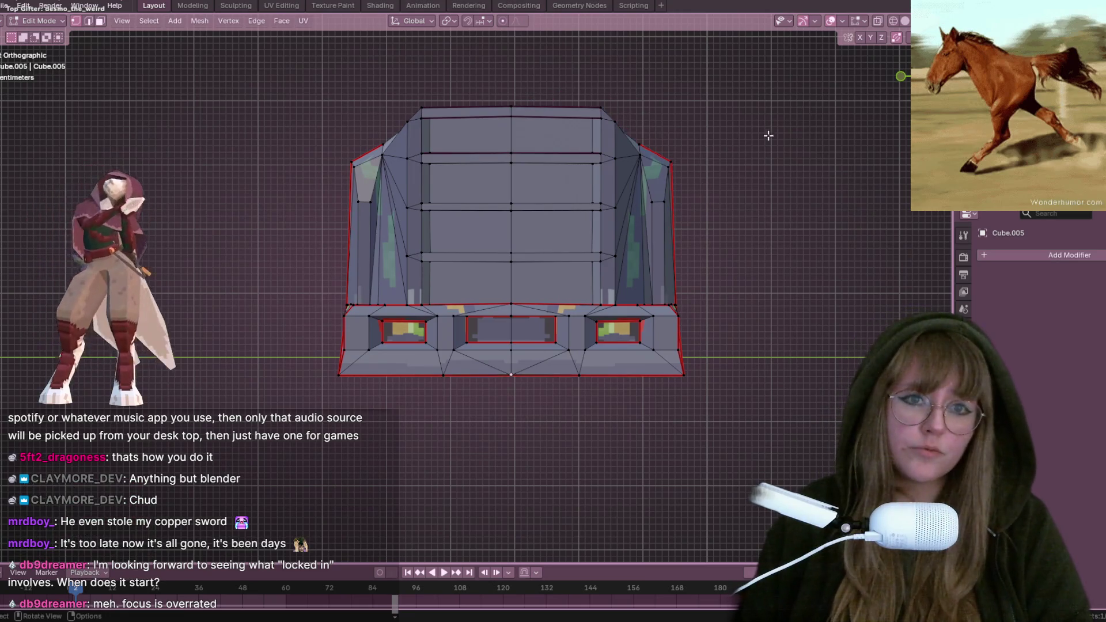
{"action": "mouse_move", "coordinate": [746, 203]}
{"action": "middle_mouse_down"}
{"action": "mouse_move", "coordinate": [759, 288]}
{"action": "mouse_move", "coordinate": [723, 245]}
{"action": "mouse_move", "coordinate": [762, 253]}
{"action": "middle_mouse_up"}
{"action": "left_click", "coordinate": [1062, 259]}
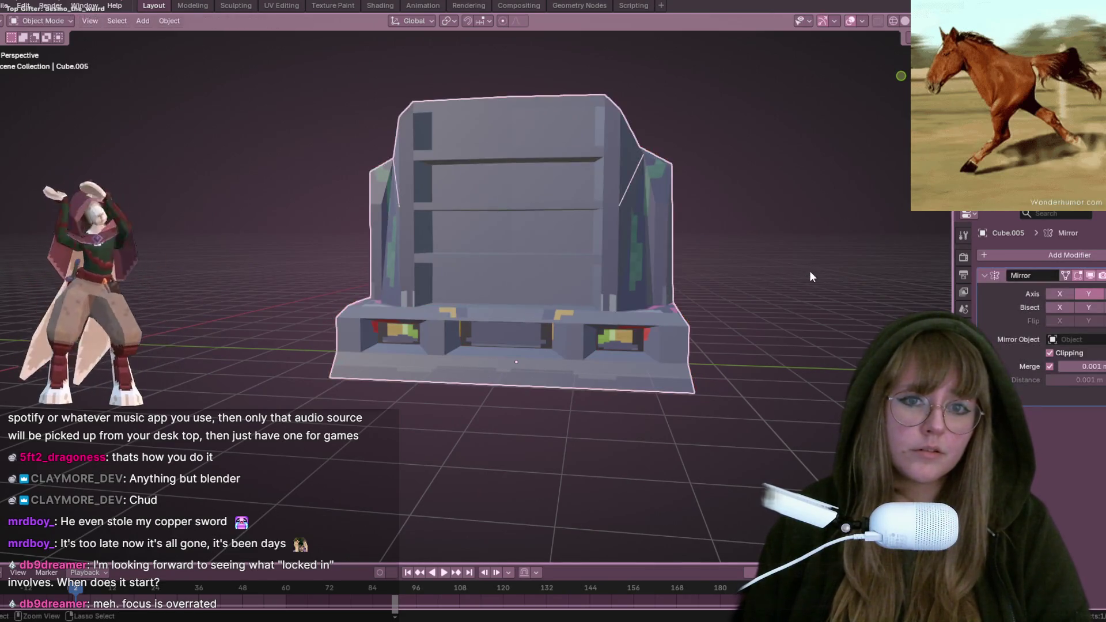
Step: Inspect the lower shelves up close and bring up the edge menu for the selected shelf edges
{"action": "scroll", "coordinate": [661, 262], "scroll_direction": "up", "scroll_amount": 4}
{"action": "mouse_move", "coordinate": [660, 262]}
{"action": "middle_mouse_down"}
{"action": "mouse_move", "coordinate": [469, 230]}
{"action": "mouse_move", "coordinate": [484, 241]}
{"action": "middle_mouse_up"}
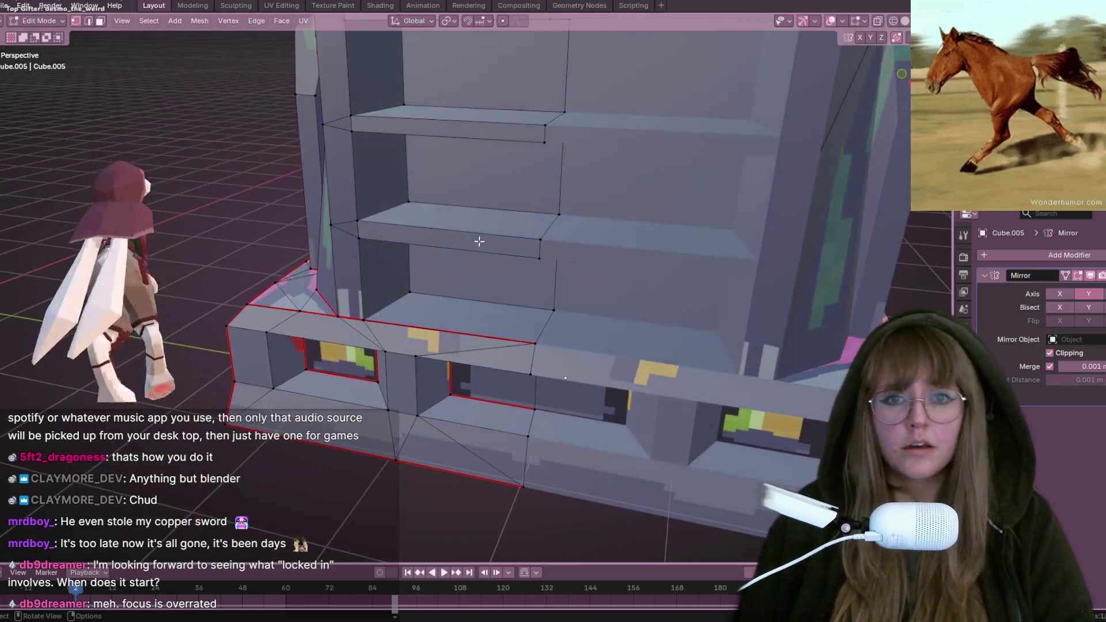
{"action": "middle_click_drag", "start_coordinate": [551, 419], "coordinate": [417, 175]}
{"action": "scroll", "coordinate": [417, 176], "scroll_direction": "up", "scroll_amount": 2}
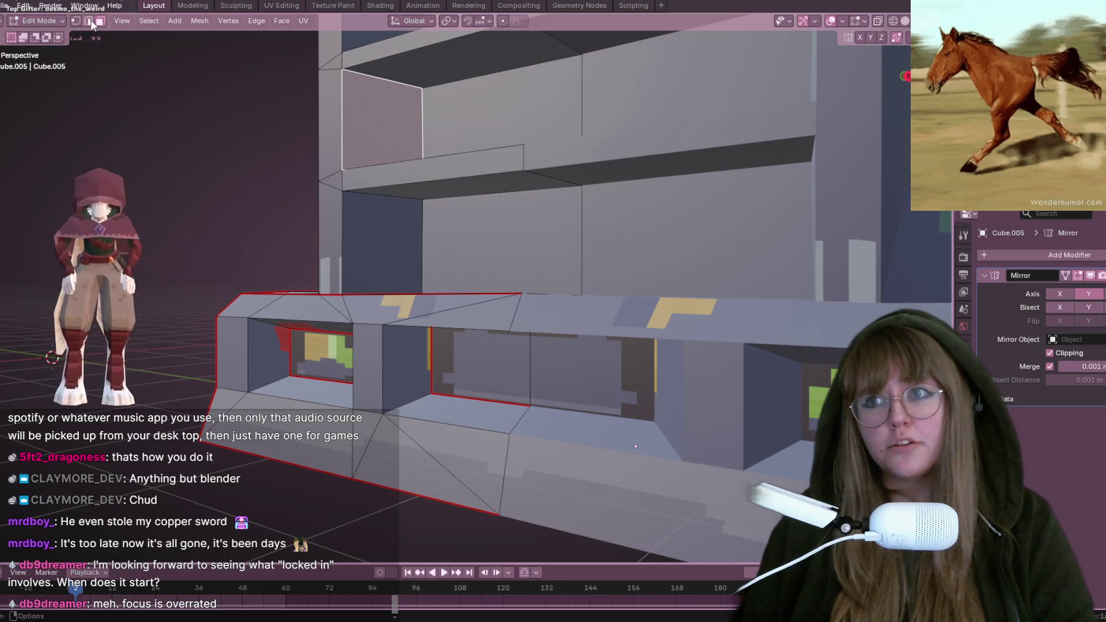
{"action": "mouse_move", "coordinate": [607, 307]}
{"action": "middle_mouse_down"}
{"action": "mouse_move", "coordinate": [374, 173]}
{"action": "mouse_move", "coordinate": [510, 166]}
{"action": "mouse_move", "coordinate": [504, 189]}
{"action": "middle_mouse_up"}
{"action": "mouse_move", "coordinate": [611, 266]}
{"action": "middle_mouse_down"}
{"action": "mouse_move", "coordinate": [620, 288]}
{"action": "mouse_move", "coordinate": [537, 197]}
{"action": "mouse_move", "coordinate": [385, 221]}
{"action": "mouse_move", "coordinate": [511, 203]}
{"action": "mouse_move", "coordinate": [519, 217]}
{"action": "mouse_move", "coordinate": [280, 382]}
{"action": "middle_mouse_up"}
{"action": "mouse_move", "coordinate": [337, 348]}
{"action": "middle_mouse_down"}
{"action": "mouse_move", "coordinate": [313, 296]}
{"action": "mouse_move", "coordinate": [390, 419]}
{"action": "mouse_move", "coordinate": [392, 326]}
{"action": "middle_mouse_up"}
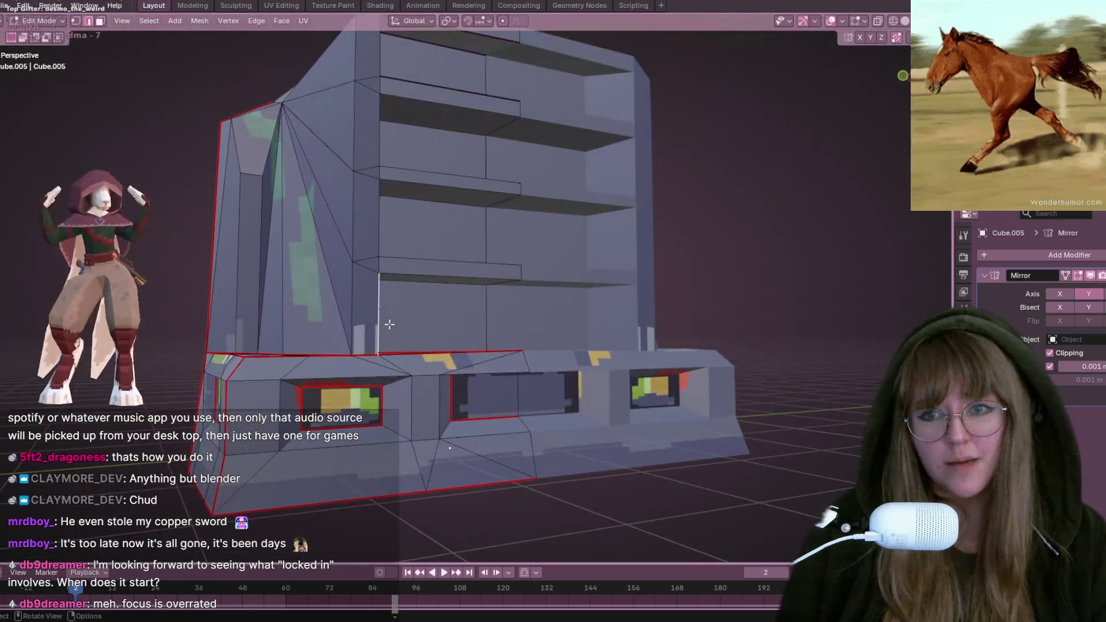
{"action": "mouse_move", "coordinate": [431, 260]}
{"action": "middle_mouse_down"}
{"action": "mouse_move", "coordinate": [382, 324]}
{"action": "mouse_move", "coordinate": [405, 323]}
{"action": "mouse_move", "coordinate": [393, 357]}
{"action": "middle_mouse_up"}
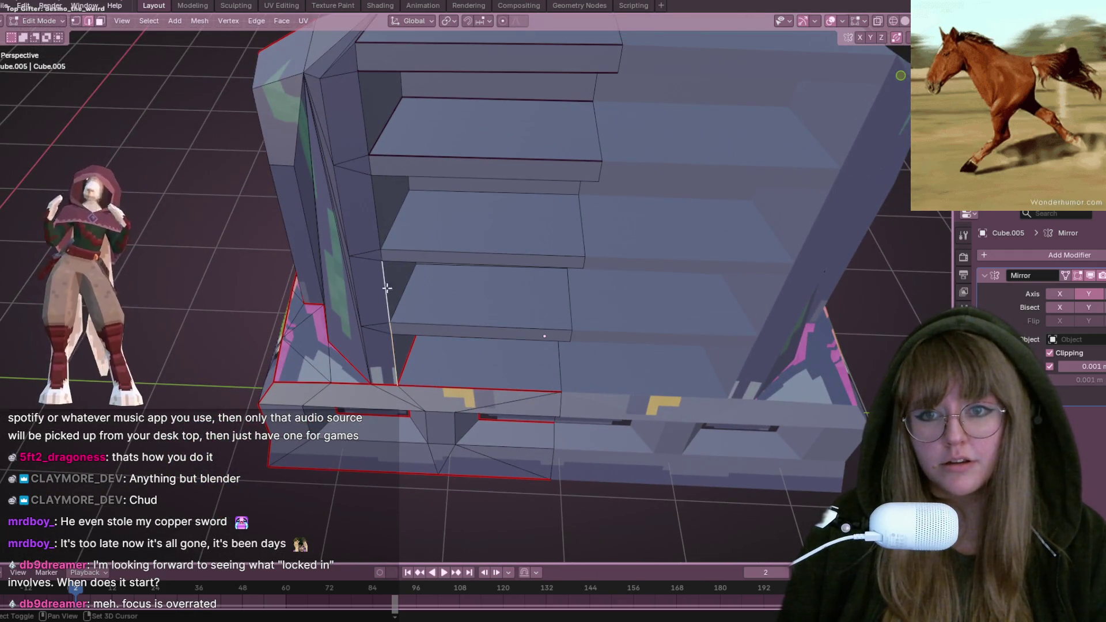
{"action": "mouse_move", "coordinate": [378, 231]}
{"action": "middle_mouse_down"}
{"action": "mouse_move", "coordinate": [538, 148]}
{"action": "mouse_move", "coordinate": [451, 151]}
{"action": "middle_mouse_up"}
{"action": "right_click", "coordinate": [340, 184]}
{"action": "mouse_move", "coordinate": [374, 185]}
{"action": "middle_mouse_down"}
{"action": "mouse_move", "coordinate": [526, 197]}
{"action": "mouse_move", "coordinate": [516, 140]}
{"action": "mouse_move", "coordinate": [510, 304]}
{"action": "mouse_move", "coordinate": [395, 223]}
{"action": "mouse_move", "coordinate": [659, 242]}
{"action": "mouse_move", "coordinate": [617, 178]}
{"action": "mouse_move", "coordinate": [762, 230]}
{"action": "mouse_move", "coordinate": [587, 167]}
{"action": "middle_mouse_up"}
{"action": "right_click", "coordinate": [697, 373]}
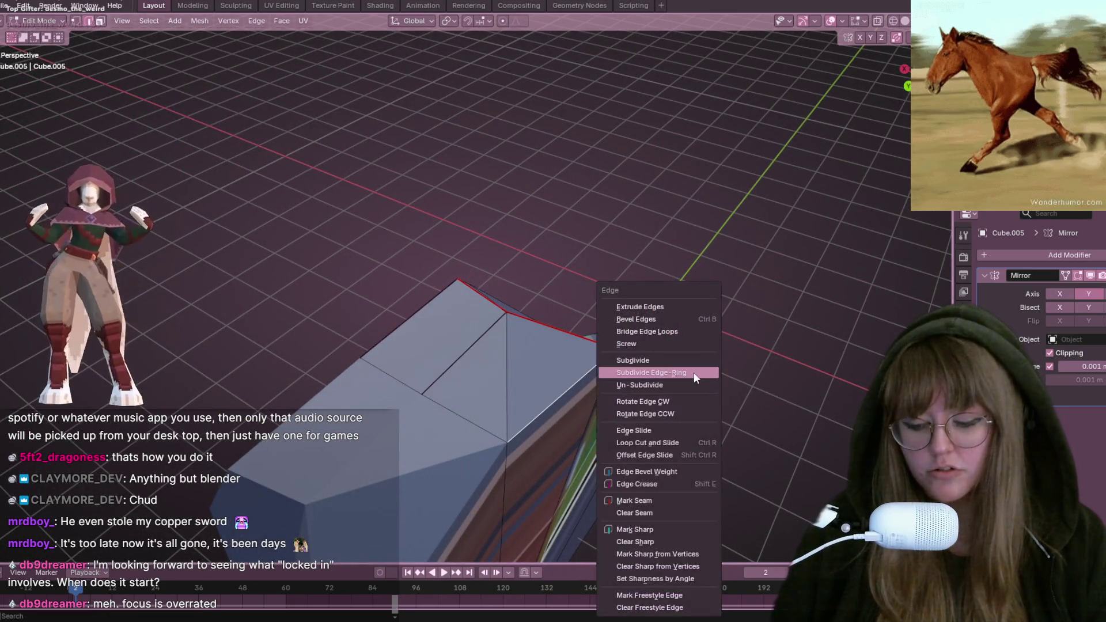
Step: Subdivide the selected shelf edge rings via the Ctrl+E Edge menu
{"action": "key", "text": "Escape"}
{"action": "mouse_move", "coordinate": [659, 303]}
{"action": "middle_mouse_down"}
{"action": "mouse_move", "coordinate": [555, 350]}
{"action": "mouse_move", "coordinate": [704, 412]}
{"action": "mouse_move", "coordinate": [594, 393]}
{"action": "mouse_move", "coordinate": [412, 279]}
{"action": "mouse_move", "coordinate": [502, 346]}
{"action": "middle_mouse_up"}
{"action": "mouse_move", "coordinate": [383, 242]}
{"action": "middle_mouse_down"}
{"action": "mouse_move", "coordinate": [553, 266]}
{"action": "mouse_move", "coordinate": [573, 242]}
{"action": "mouse_move", "coordinate": [555, 251]}
{"action": "mouse_move", "coordinate": [550, 322]}
{"action": "middle_mouse_up"}
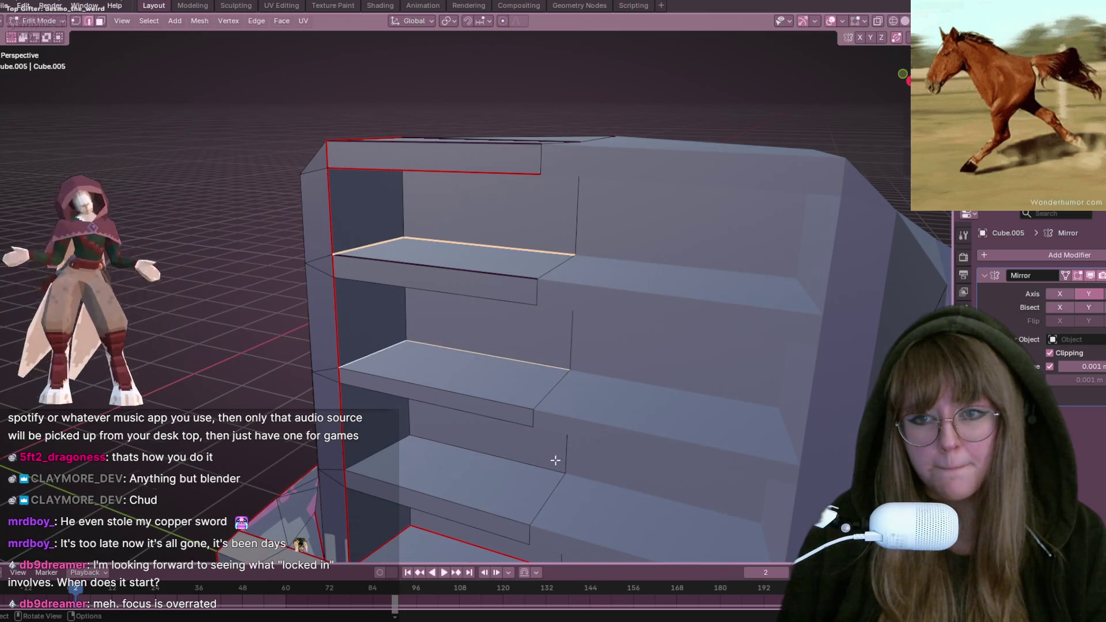
{"action": "middle_click_drag", "start_coordinate": [557, 470], "coordinate": [484, 480]}
{"action": "mouse_move", "coordinate": [391, 469]}
{"action": "middle_mouse_down"}
{"action": "mouse_move", "coordinate": [555, 292]}
{"action": "mouse_move", "coordinate": [569, 309]}
{"action": "mouse_move", "coordinate": [537, 325]}
{"action": "middle_mouse_up"}
{"action": "right_click", "coordinate": [568, 308]}
{"action": "mouse_move", "coordinate": [450, 261]}
{"action": "middle_mouse_down"}
{"action": "mouse_move", "coordinate": [508, 248]}
{"action": "mouse_move", "coordinate": [526, 225]}
{"action": "middle_mouse_up"}
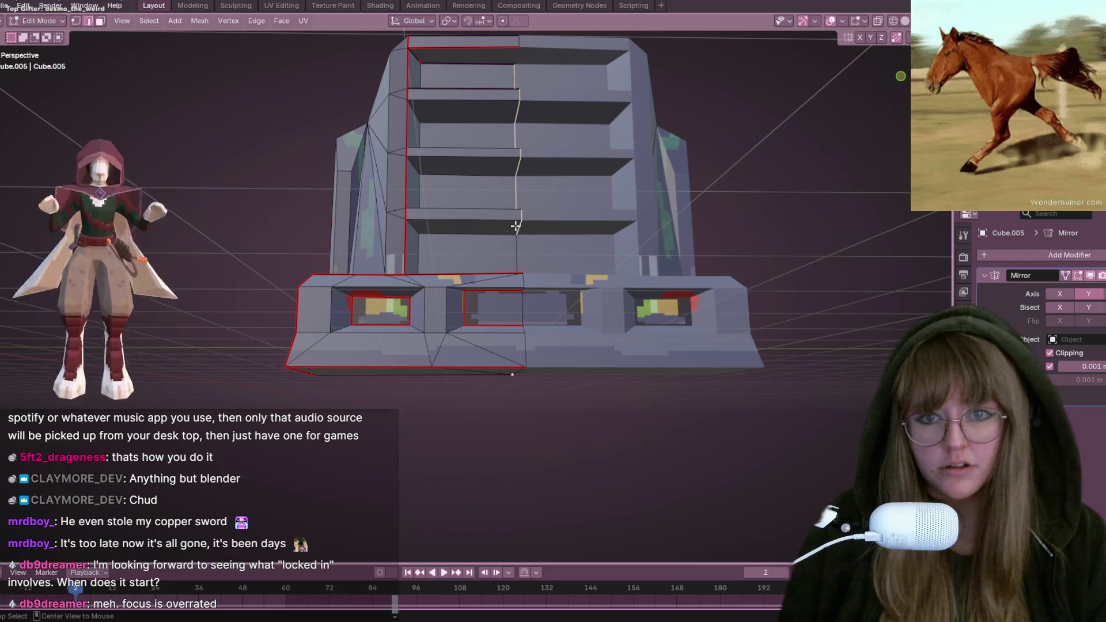
{"action": "middle_click_drag", "start_coordinate": [536, 294], "coordinate": [417, 361]}
{"action": "key", "text": "ctrl+e"}
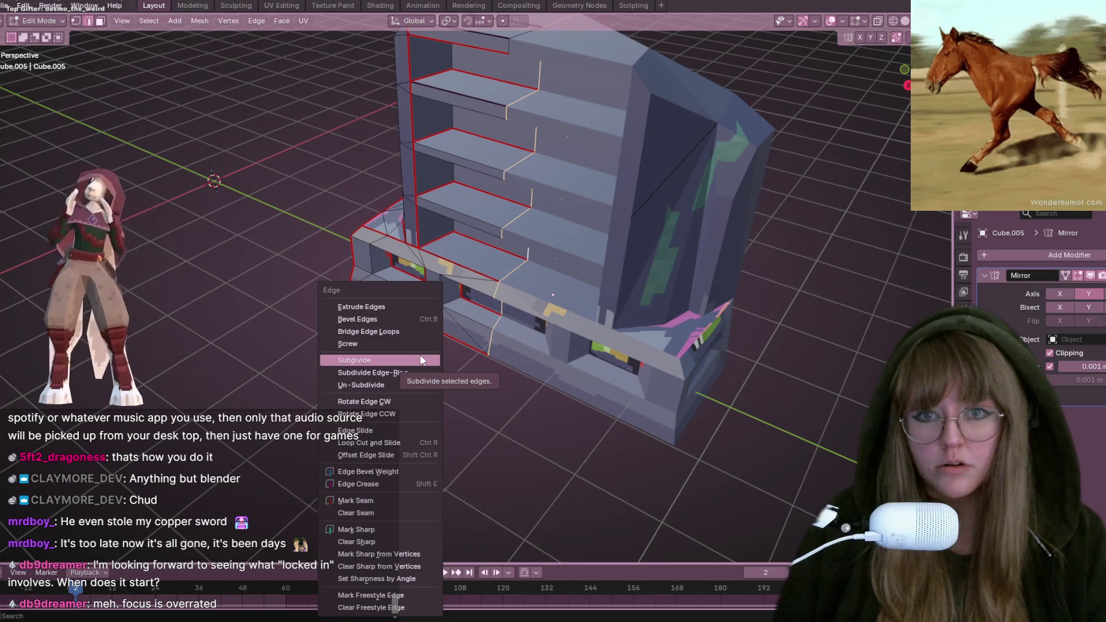
{"action": "mouse_move", "coordinate": [515, 396]}
{"action": "middle_mouse_down"}
{"action": "mouse_move", "coordinate": [559, 423]}
{"action": "mouse_move", "coordinate": [547, 415]}
{"action": "mouse_move", "coordinate": [561, 276]}
{"action": "mouse_move", "coordinate": [556, 301]}
{"action": "mouse_move", "coordinate": [635, 345]}
{"action": "mouse_move", "coordinate": [542, 321]}
{"action": "mouse_move", "coordinate": [617, 270]}
{"action": "mouse_move", "coordinate": [582, 366]}
{"action": "mouse_move", "coordinate": [576, 340]}
{"action": "mouse_move", "coordinate": [480, 266]}
{"action": "middle_mouse_up"}
Step: Select the entire bookcase mesh and view the shelf unit from the front
{"action": "key", "text": "a"}
{"action": "scroll", "coordinate": [616, 270], "scroll_direction": "up", "scroll_amount": 3}
{"action": "middle_click_drag", "start_coordinate": [409, 278], "coordinate": [437, 354]}
{"action": "middle_click_drag", "start_coordinate": [657, 268], "coordinate": [530, 316]}
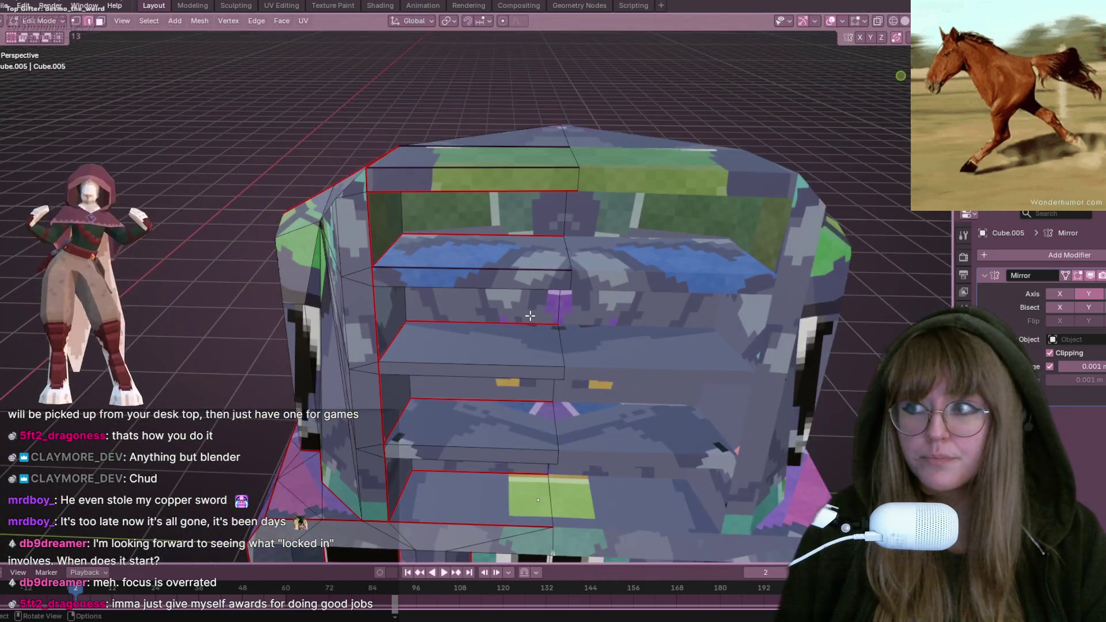
Step: Return to Object Mode and apply the Mirror modifier with Ctrl+A
{"action": "middle_click_drag", "start_coordinate": [597, 358], "coordinate": [502, 263]}
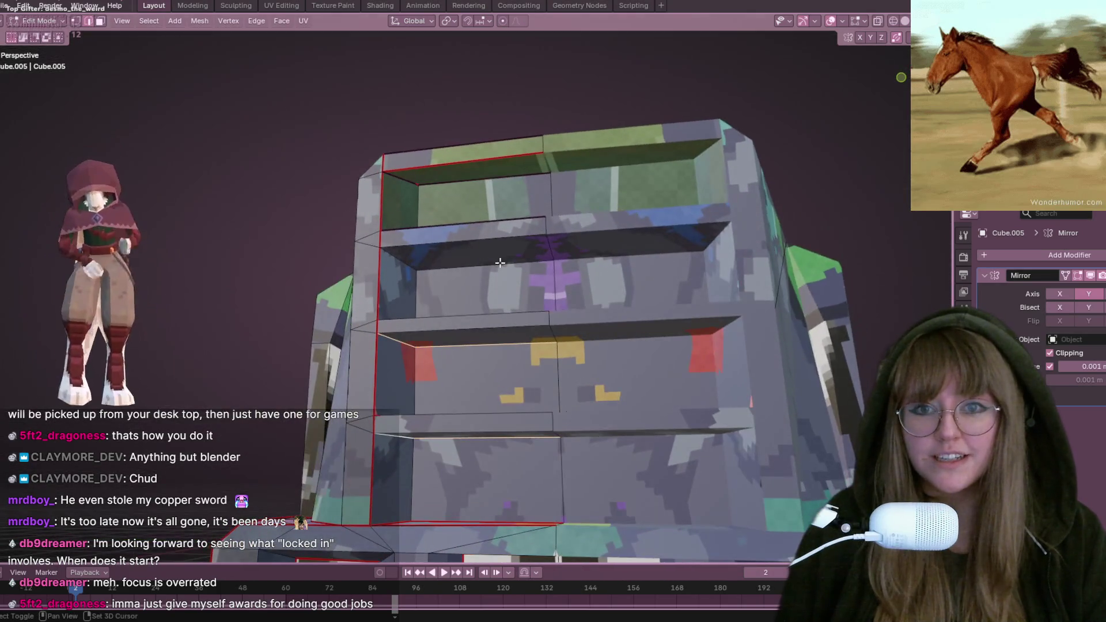
{"action": "mouse_move", "coordinate": [566, 188]}
{"action": "middle_mouse_down"}
{"action": "mouse_move", "coordinate": [502, 176]}
{"action": "mouse_move", "coordinate": [516, 239]}
{"action": "mouse_move", "coordinate": [539, 222]}
{"action": "mouse_move", "coordinate": [536, 198]}
{"action": "middle_mouse_up"}
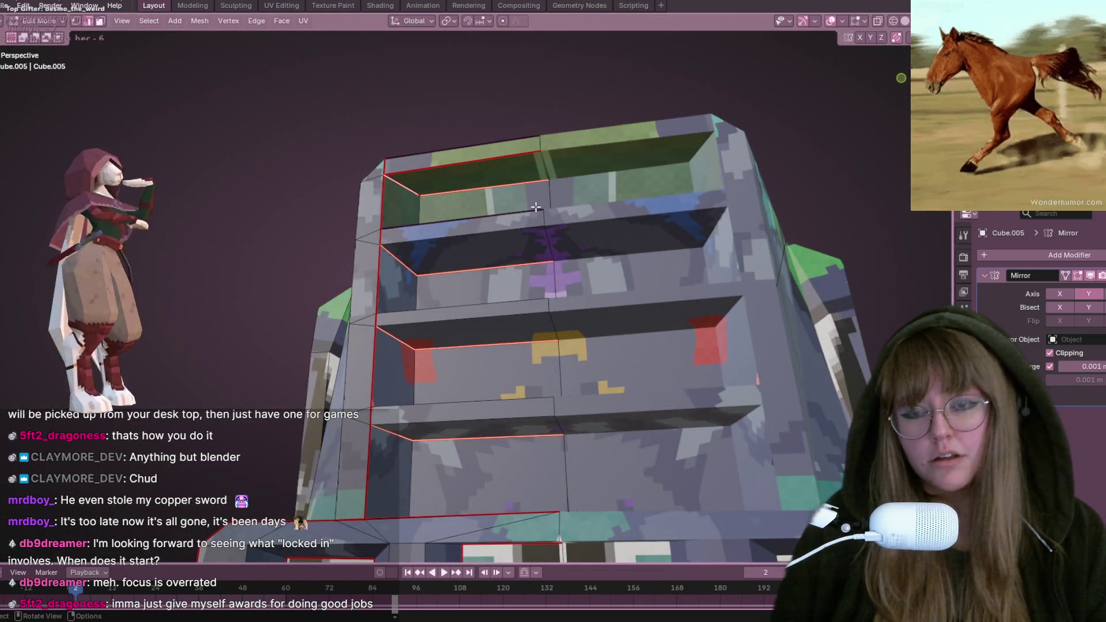
{"action": "mouse_move", "coordinate": [560, 291]}
{"action": "middle_mouse_down"}
{"action": "mouse_move", "coordinate": [590, 410]}
{"action": "mouse_move", "coordinate": [614, 412]}
{"action": "mouse_move", "coordinate": [690, 344]}
{"action": "middle_mouse_up"}
{"action": "mouse_move", "coordinate": [610, 308]}
{"action": "middle_mouse_down"}
{"action": "mouse_move", "coordinate": [782, 341]}
{"action": "mouse_move", "coordinate": [565, 323]}
{"action": "mouse_move", "coordinate": [613, 136]}
{"action": "middle_mouse_up"}
{"action": "key", "text": "Tab"}
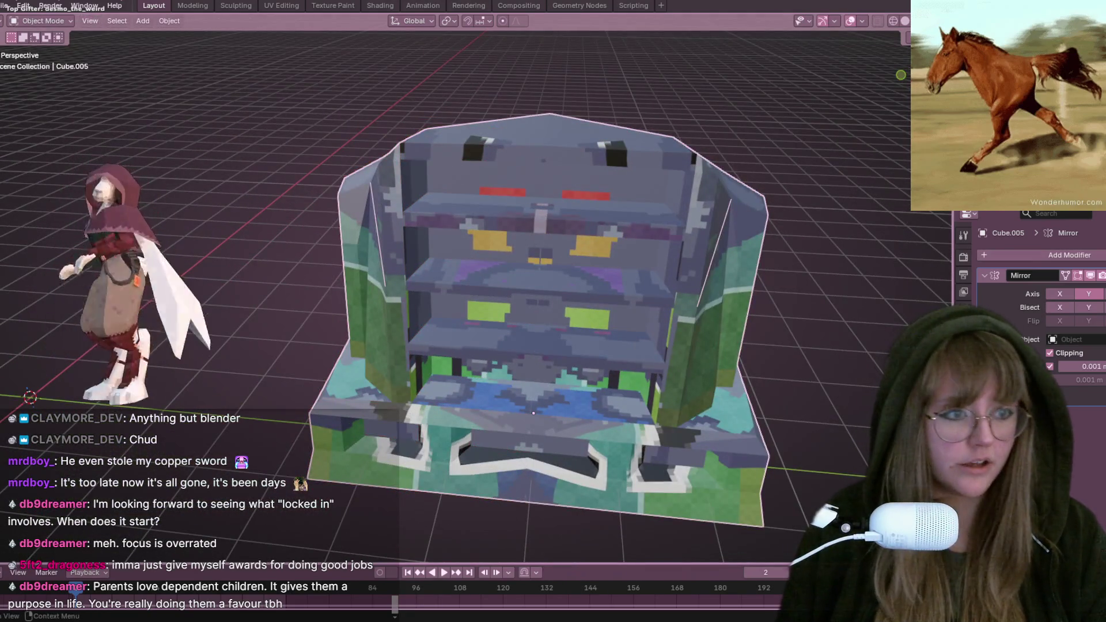
{"action": "key", "text": "ctrl+a"}
{"action": "scroll", "coordinate": [672, 320], "scroll_direction": "down", "scroll_amount": 1}
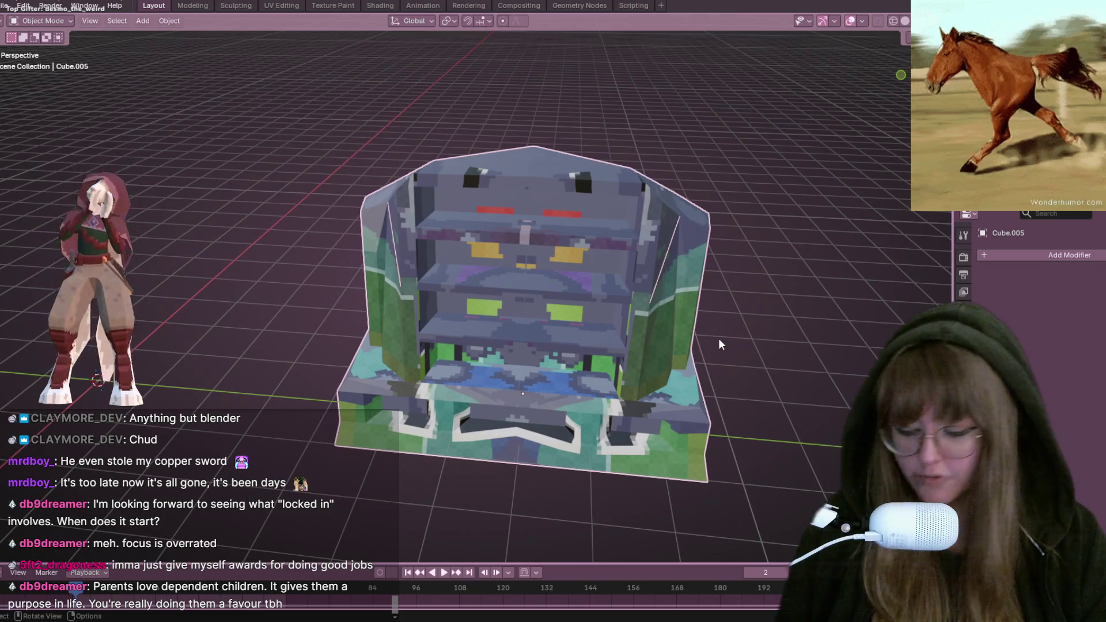
Step: Re-enter Edit Mode with X-ray toggled and switch to the UV Editing workspace
{"action": "key", "text": "Tab"}
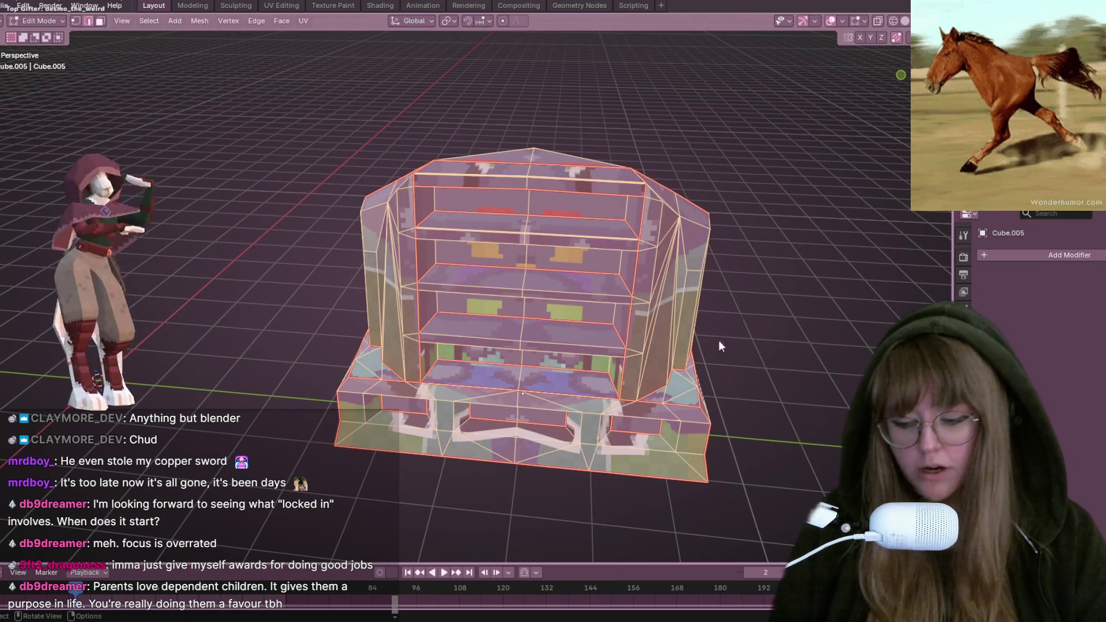
{"action": "key", "text": "alt+z"}
{"action": "mouse_move", "coordinate": [724, 334]}
{"action": "middle_mouse_down"}
{"action": "mouse_move", "coordinate": [660, 276]}
{"action": "mouse_move", "coordinate": [658, 295]}
{"action": "mouse_move", "coordinate": [781, 345]}
{"action": "mouse_move", "coordinate": [662, 346]}
{"action": "middle_mouse_up"}
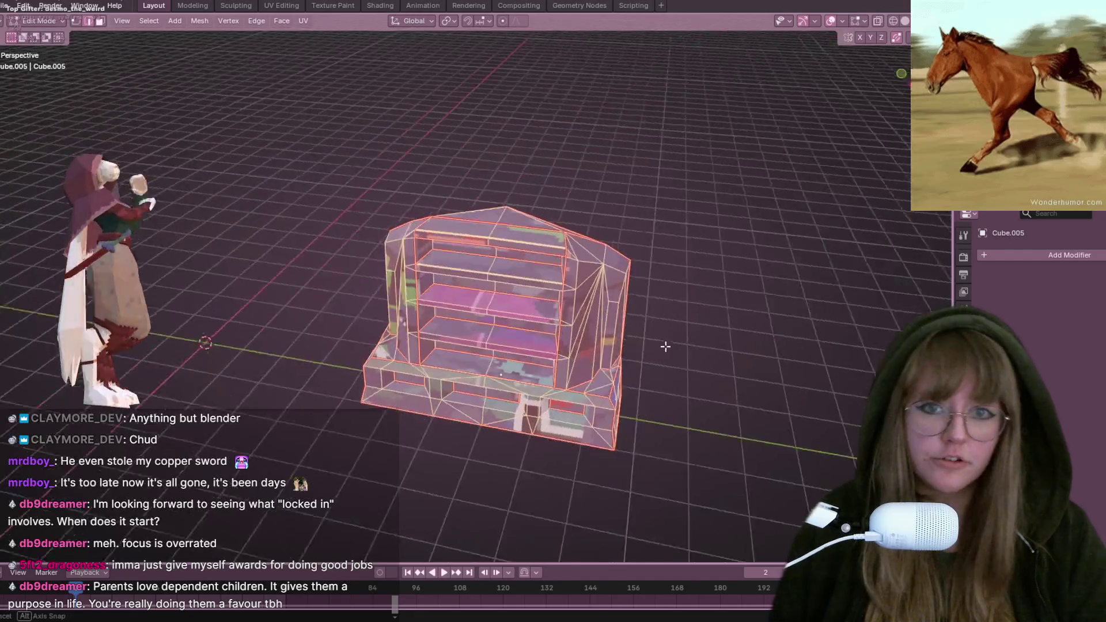
{"action": "left_click", "coordinate": [282, 6]}
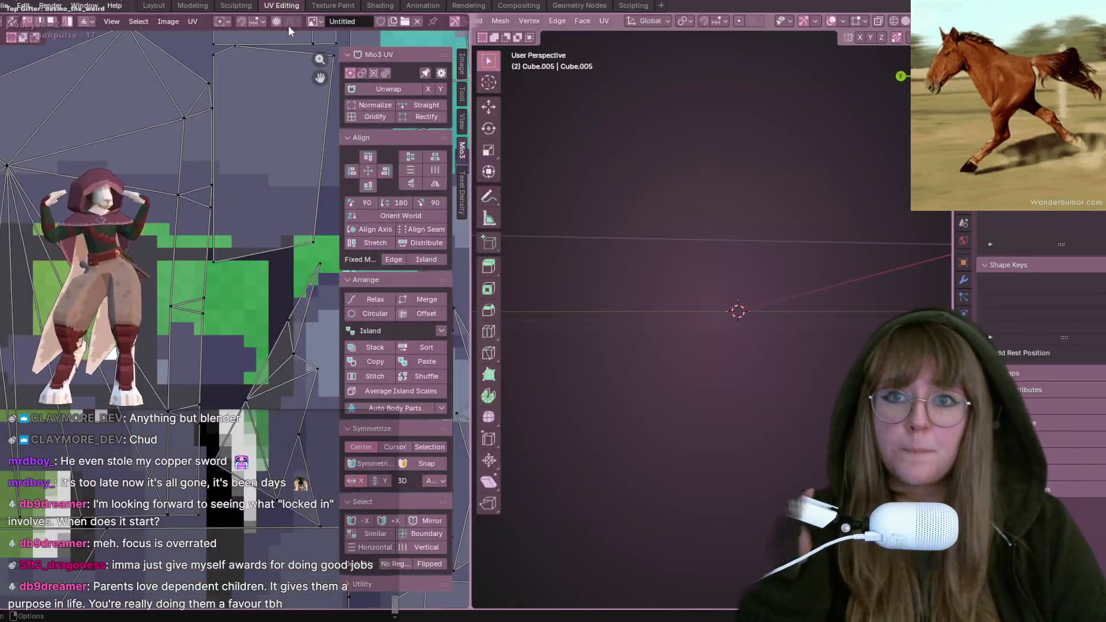
{"action": "scroll", "coordinate": [189, 213], "scroll_direction": "down", "scroll_amount": 5}
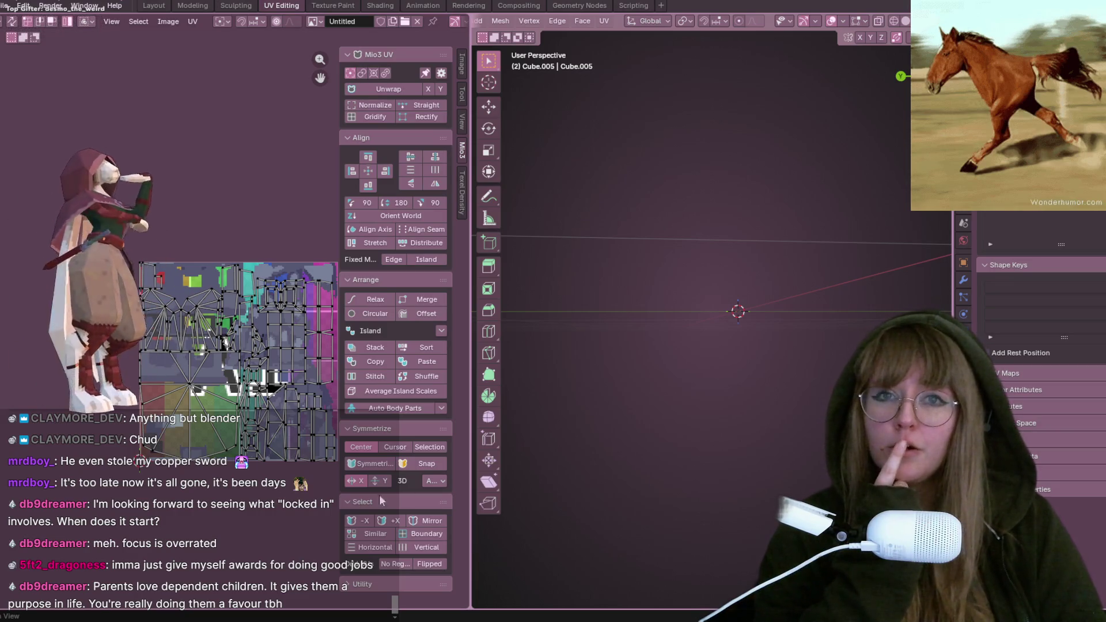
{"action": "scroll", "coordinate": [254, 378], "scroll_direction": "up", "scroll_amount": 1}
{"action": "scroll", "coordinate": [212, 354], "scroll_direction": "down", "scroll_amount": 1}
{"action": "middle_click_drag", "start_coordinate": [212, 354], "coordinate": [56, 353]}
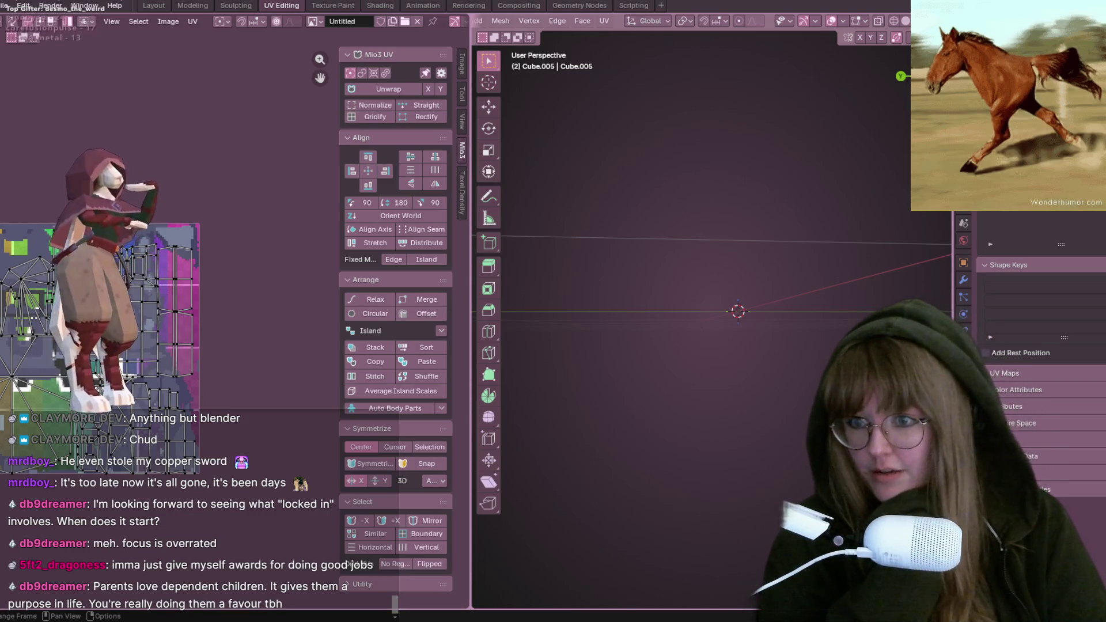
{"action": "key", "text": "Home"}
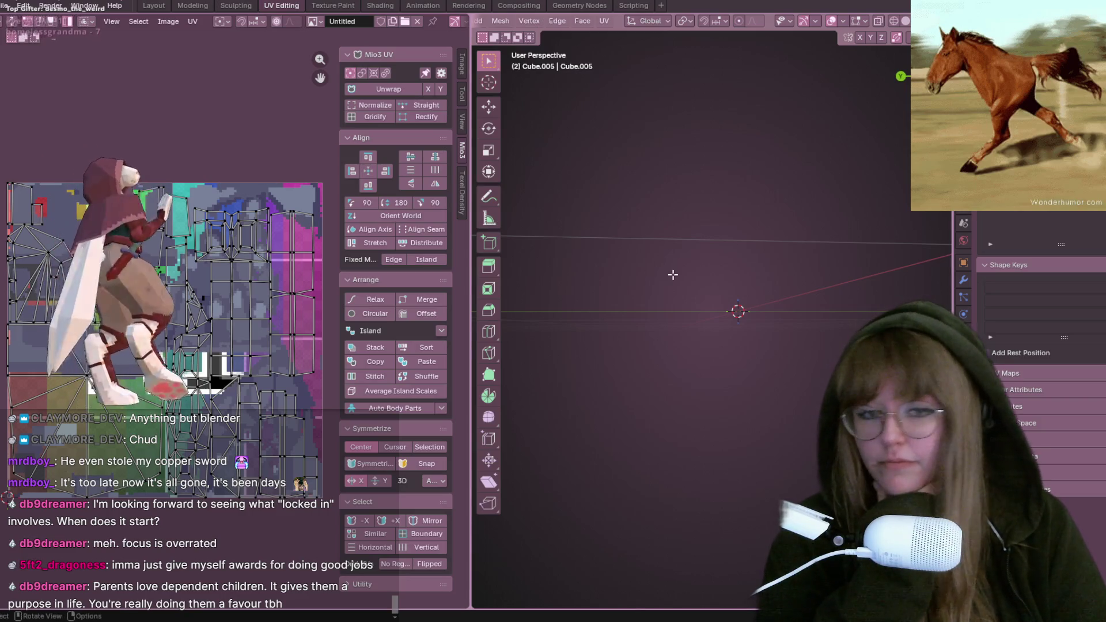
{"action": "mouse_move", "coordinate": [802, 259]}
{"action": "middle_mouse_down"}
{"action": "mouse_move", "coordinate": [759, 328]}
{"action": "mouse_move", "coordinate": [697, 329]}
{"action": "mouse_move", "coordinate": [704, 321]}
{"action": "mouse_move", "coordinate": [634, 307]}
{"action": "middle_mouse_up"}
{"action": "key", "text": "KP_Decimal"}
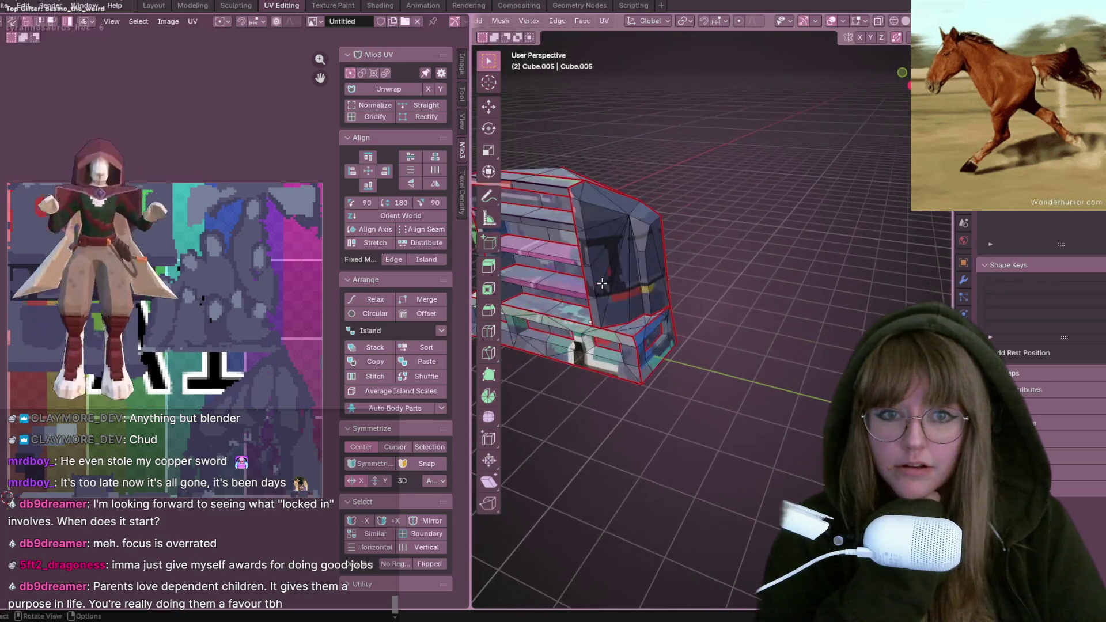
{"action": "middle_click_drag", "start_coordinate": [552, 293], "coordinate": [567, 324]}
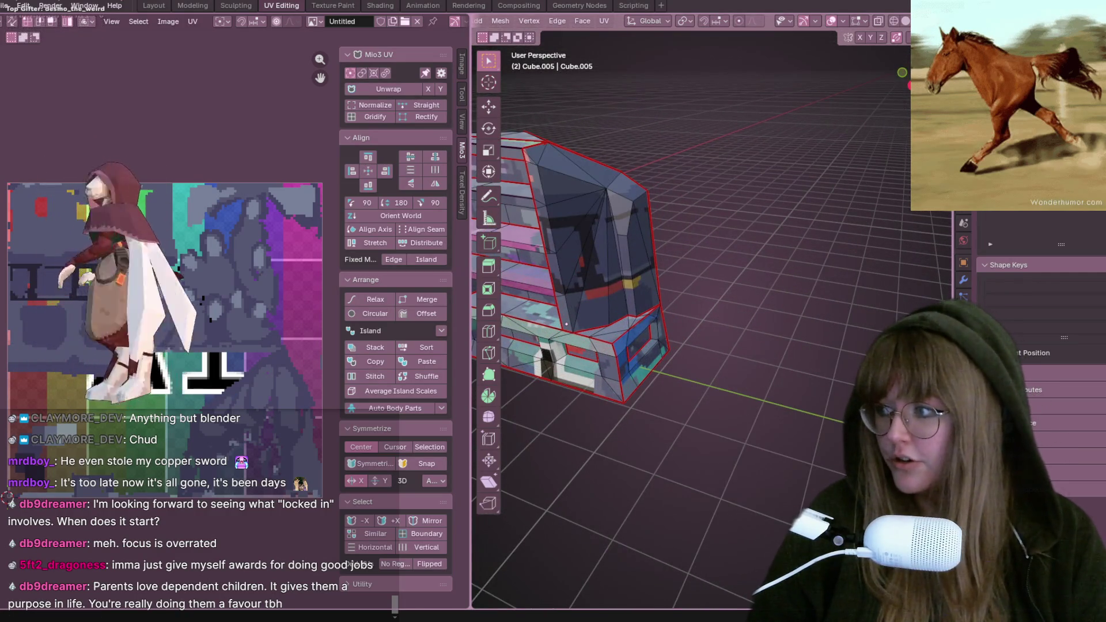